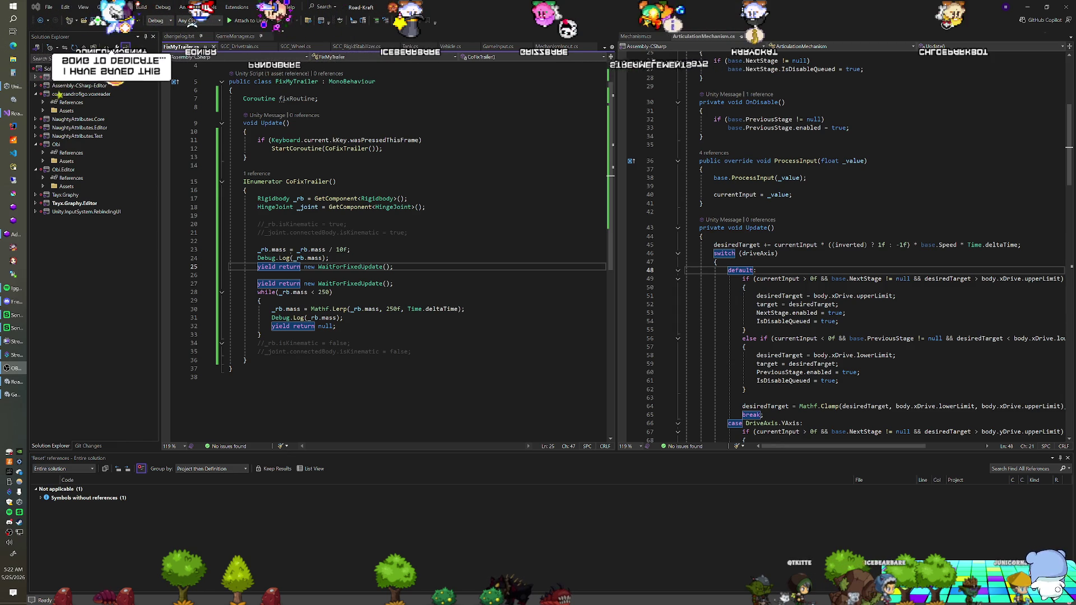
# Step: Bring the Unity editor with the truck-and-trailer scene to the front
pyautogui.click(13, 394)
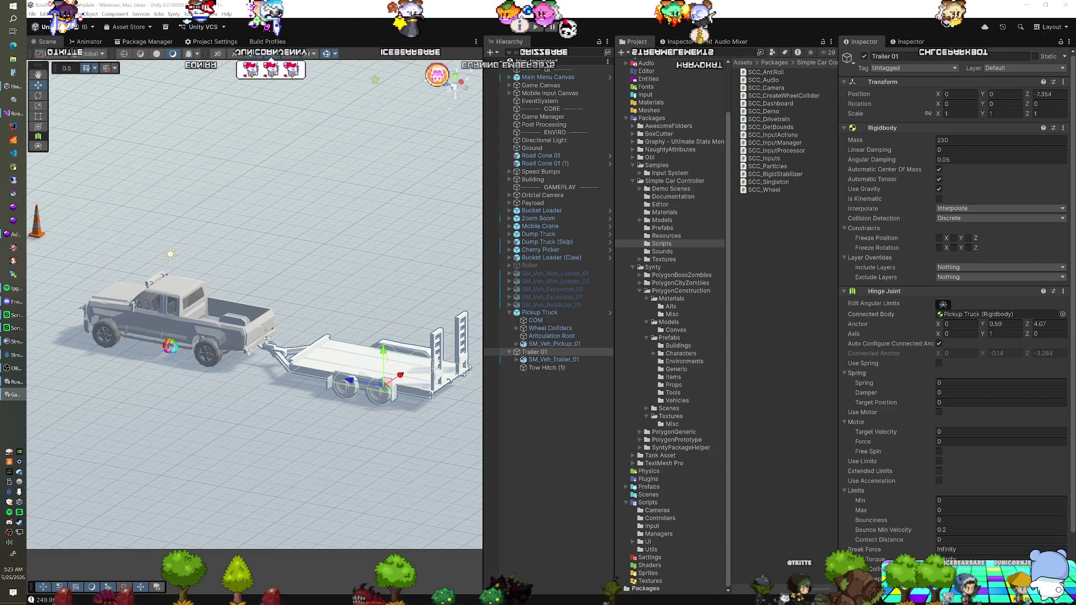
# Step: Play-test Trailer 01 at Rigidbody mass 2500, then 25, stop, and reopen FixMyTrailer.cs
pyautogui.click(536, 28)
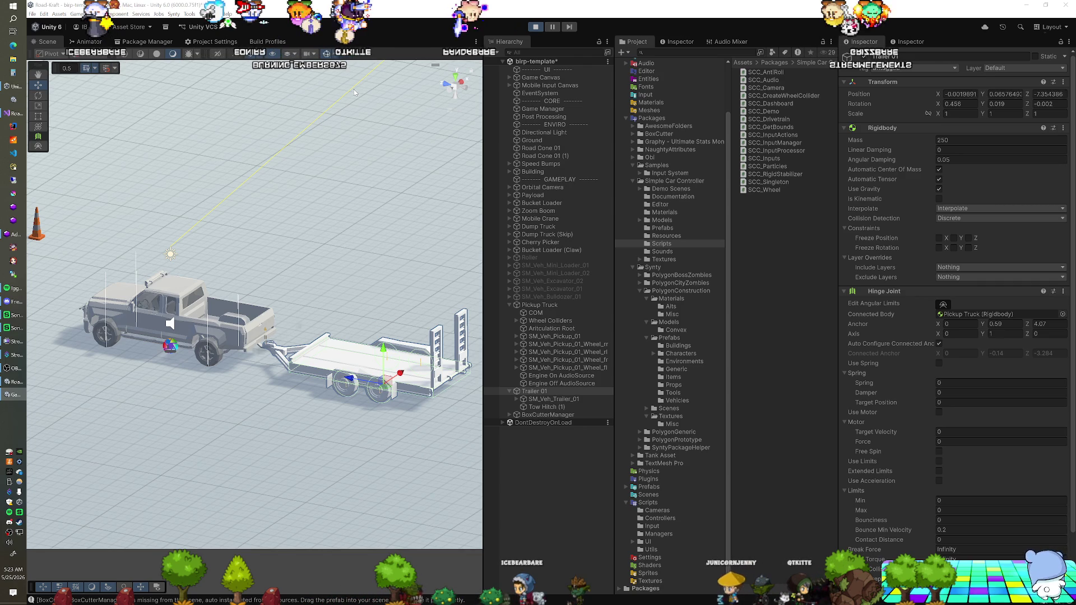
pyautogui.click(952, 140)
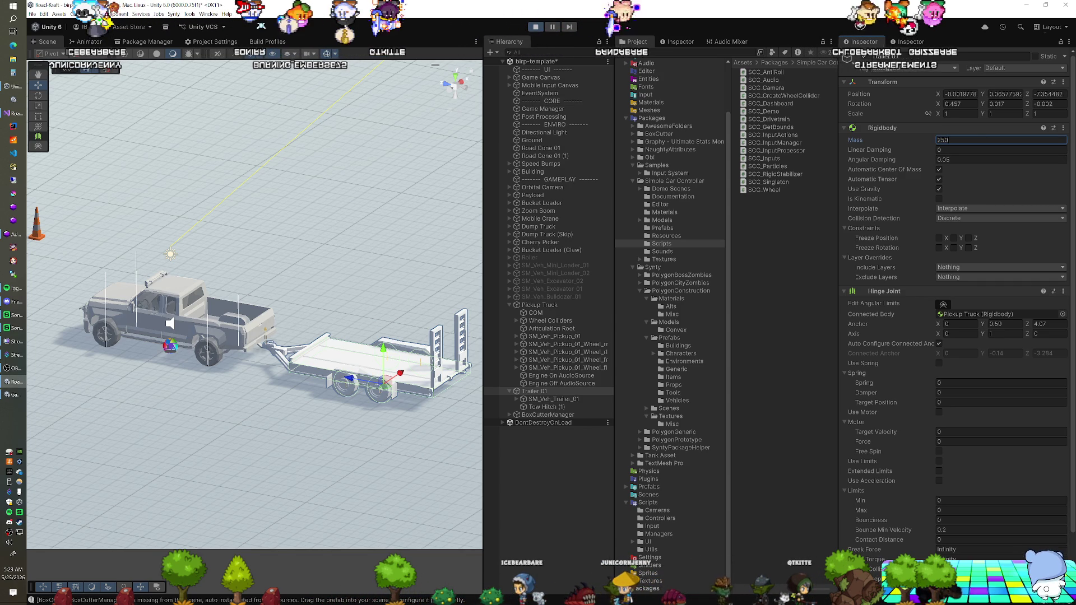
pyautogui.write('0')
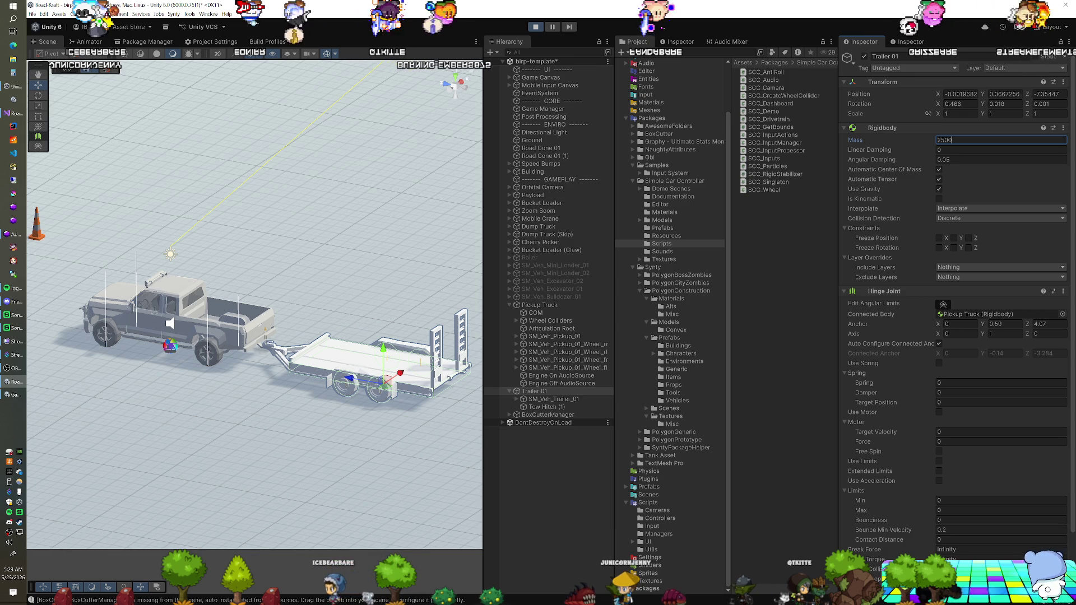
pyautogui.press('BackSpace')
pyautogui.press('BackSpace')
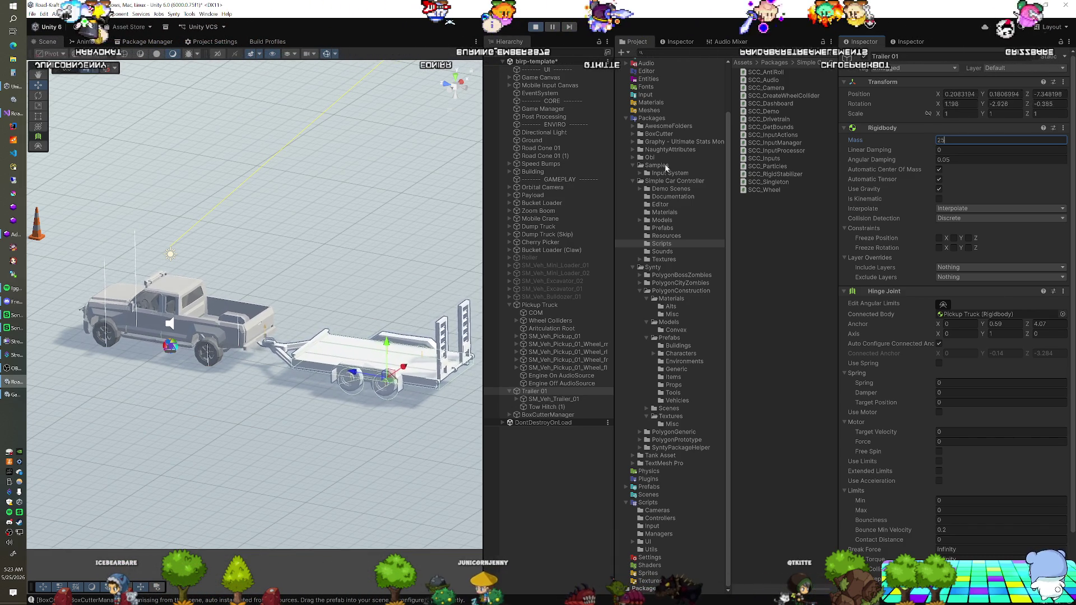
pyautogui.click(527, 28)
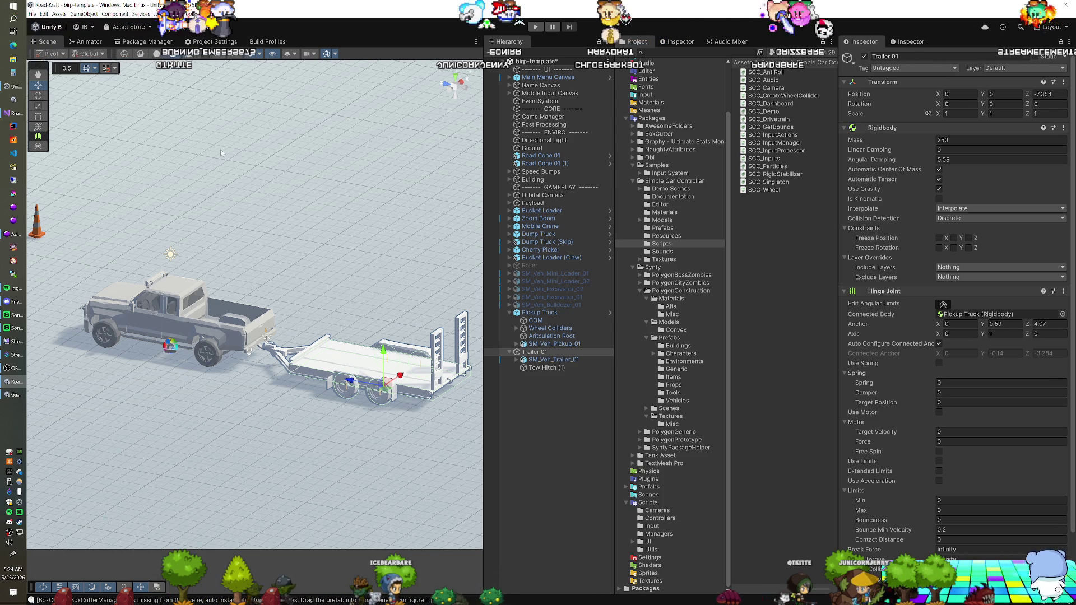
pyautogui.click(16, 112)
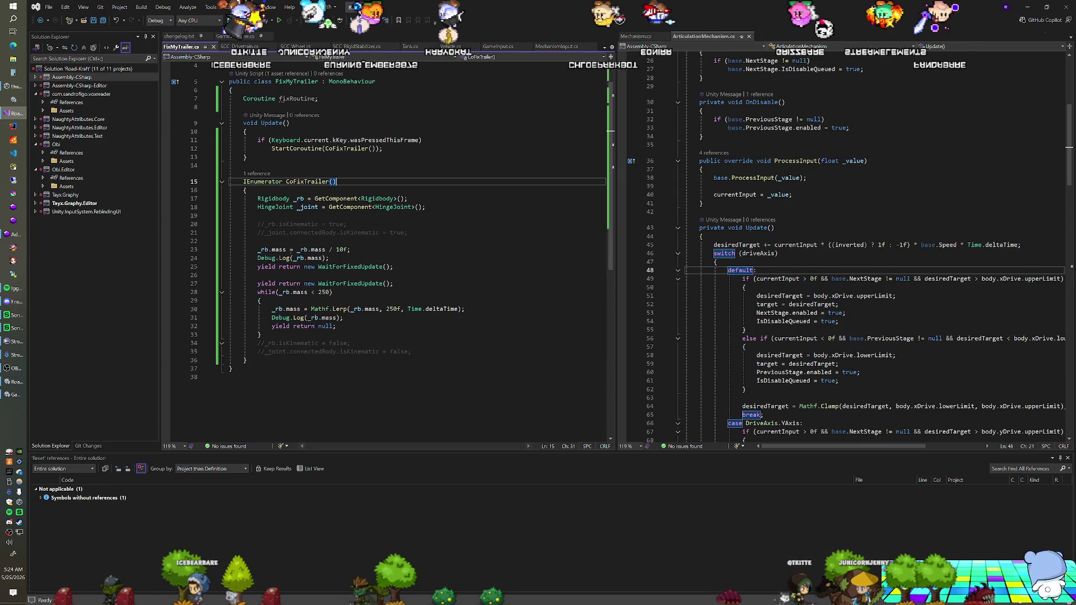
# Step: Delete the CoFixTrailer coroutine, its StartCoroutine call and the unused fixRoutine field
pyautogui.moveTo(247, 360)
pyautogui.mouseDown()
pyautogui.moveTo(258, 300)
pyautogui.moveTo(338, 182)
pyautogui.moveTo(248, 157)
pyautogui.mouseUp()
pyautogui.press('Delete')
pyautogui.click(383, 148)
pyautogui.hotkey('shift', 'Home')
pyautogui.press('BackSpace')
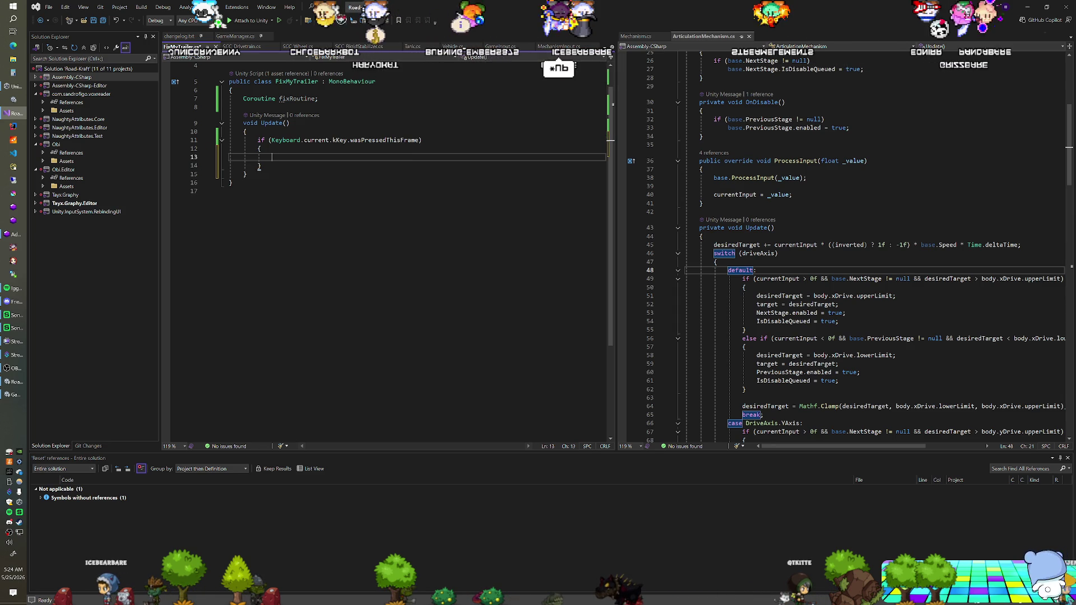
pyautogui.press('BackSpace')
pyautogui.press('BackSpace')
pyautogui.press('BackSpace')
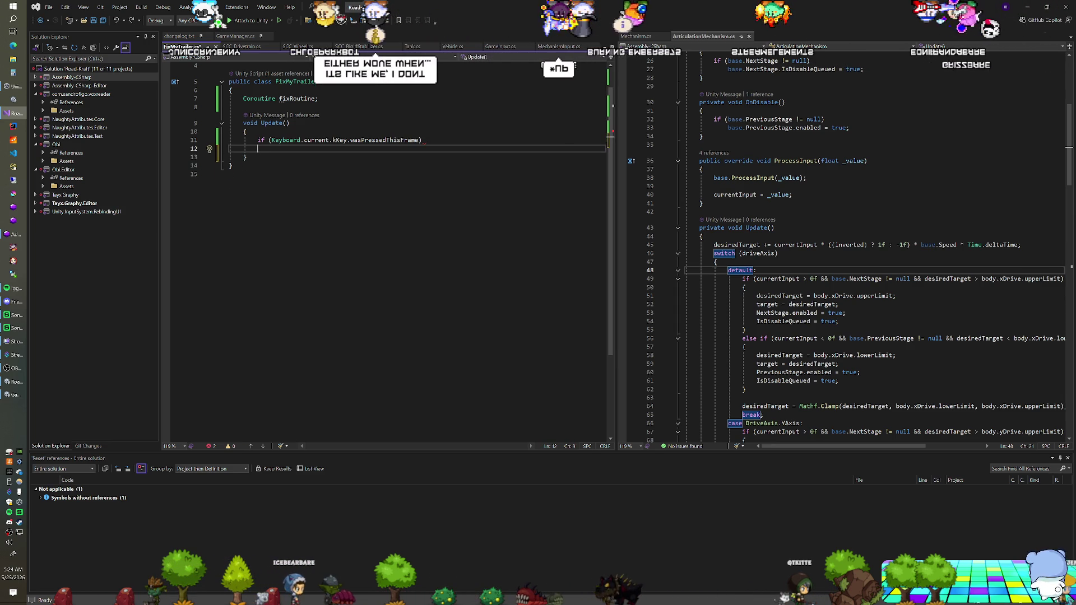
pyautogui.moveTo(319, 107); pyautogui.dragTo(233, 90)
pyautogui.press('BackSpace')
# Step: Make the K check call GetComponent<Rigidbody>().WakeUp(), save, and return to Unity
pyautogui.click(607, 131)
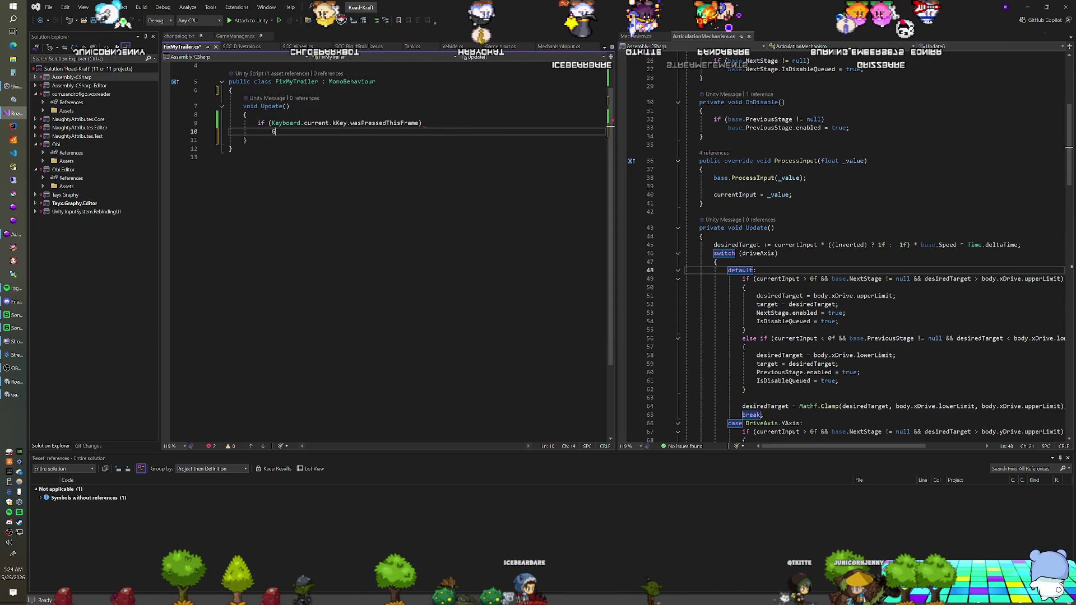
pyautogui.write('GetComponent<Rigidbody>().')
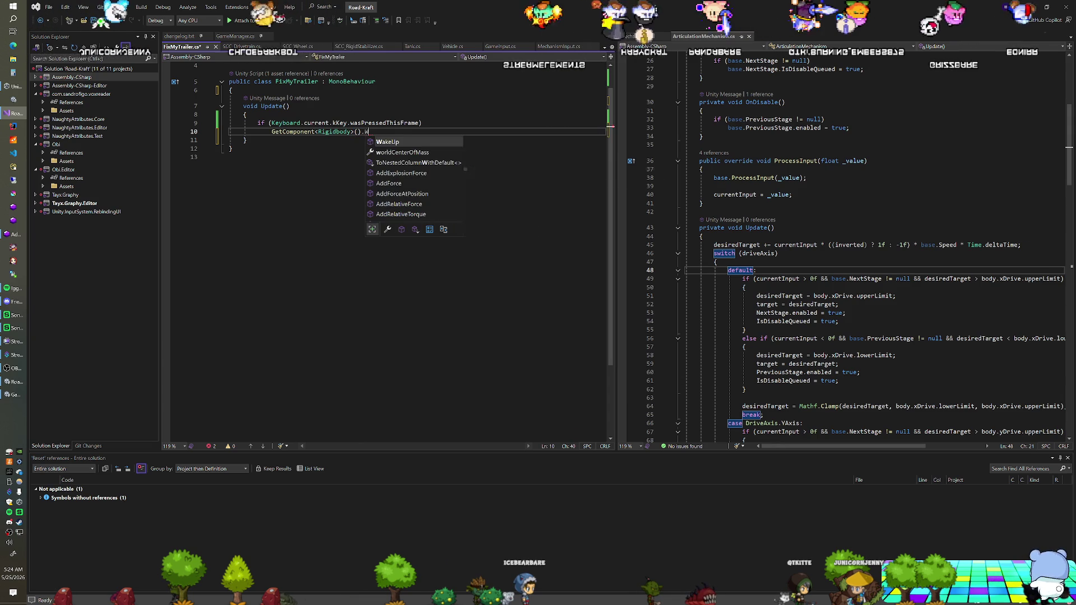
pyautogui.write('WakeUp();')
pyautogui.hotkey('ctrl', 's')
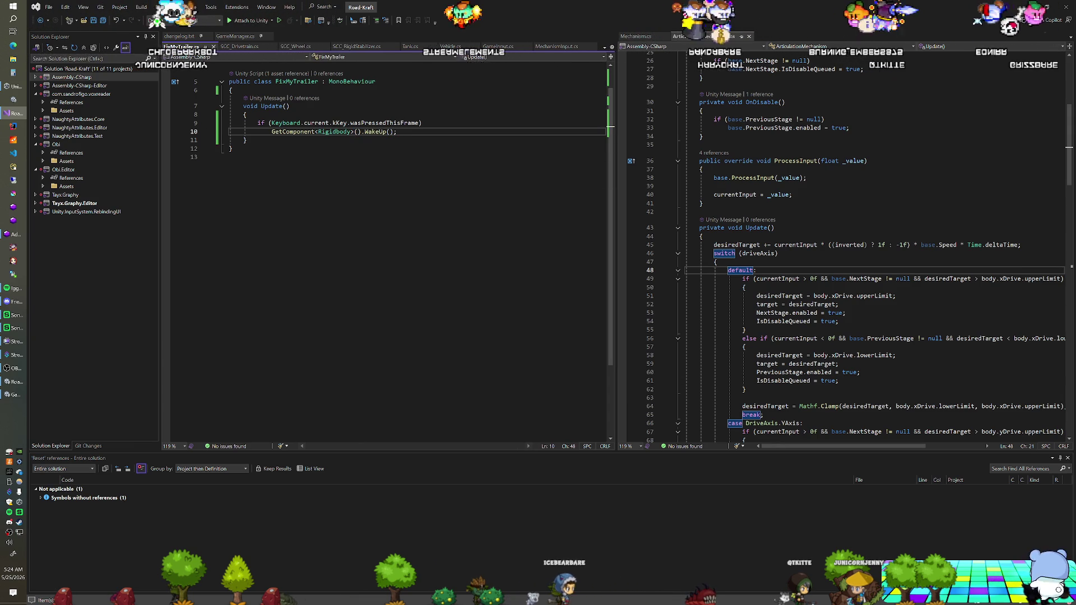
pyautogui.hotkey('alt', 'Tab')
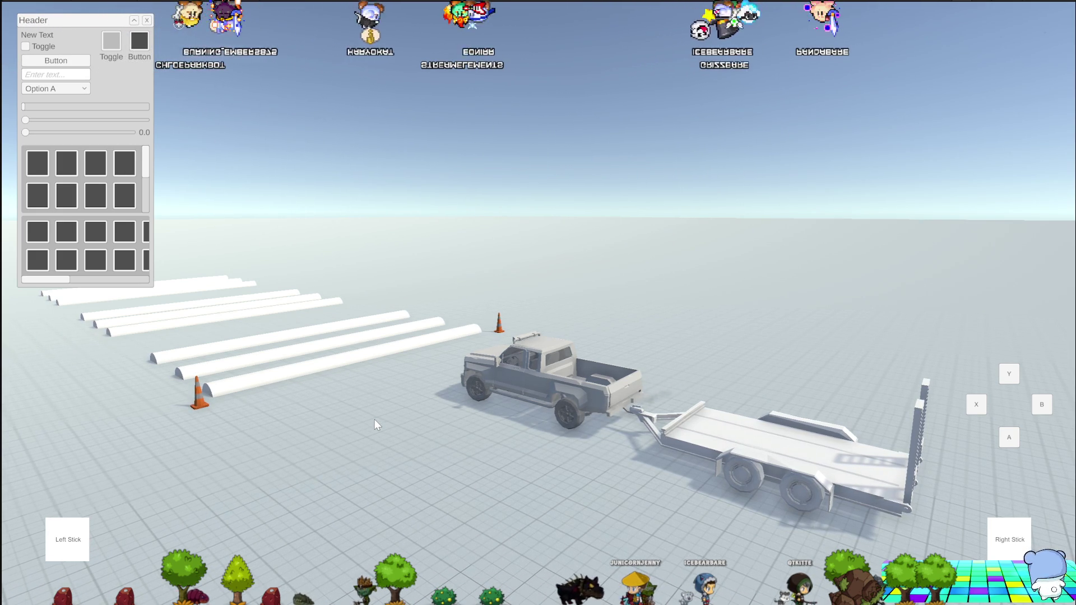
# Step: Switch the running game to the top-down chase camera behind the truck
pyautogui.press('c')
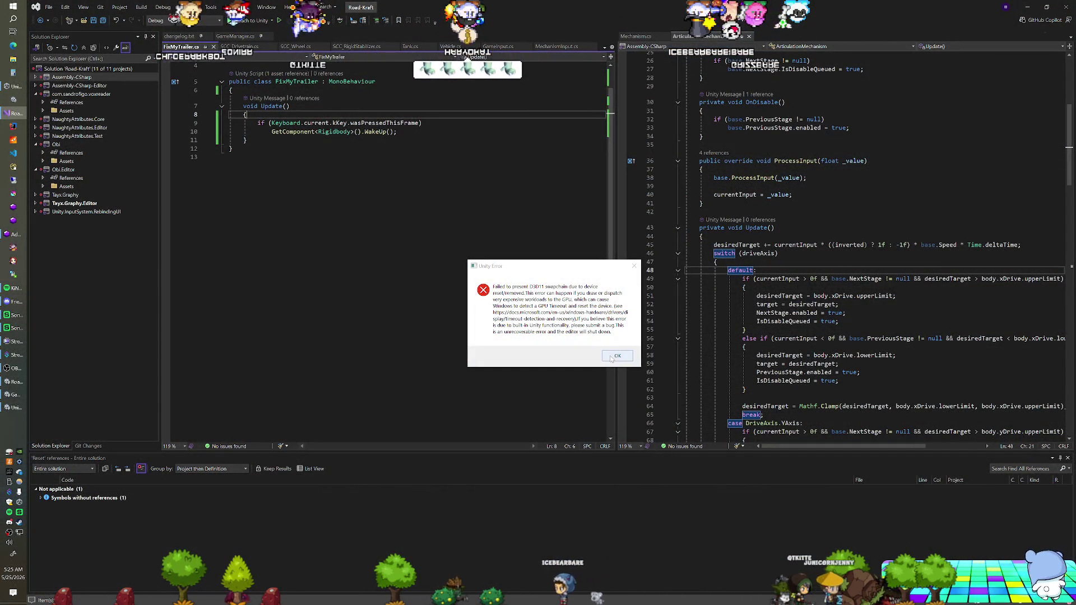
# Step: Dismiss the D3D11 error, reopen Road-Kraft from Unity Hub, and return to FixMyTrailer.cs
pyautogui.click(616, 357)
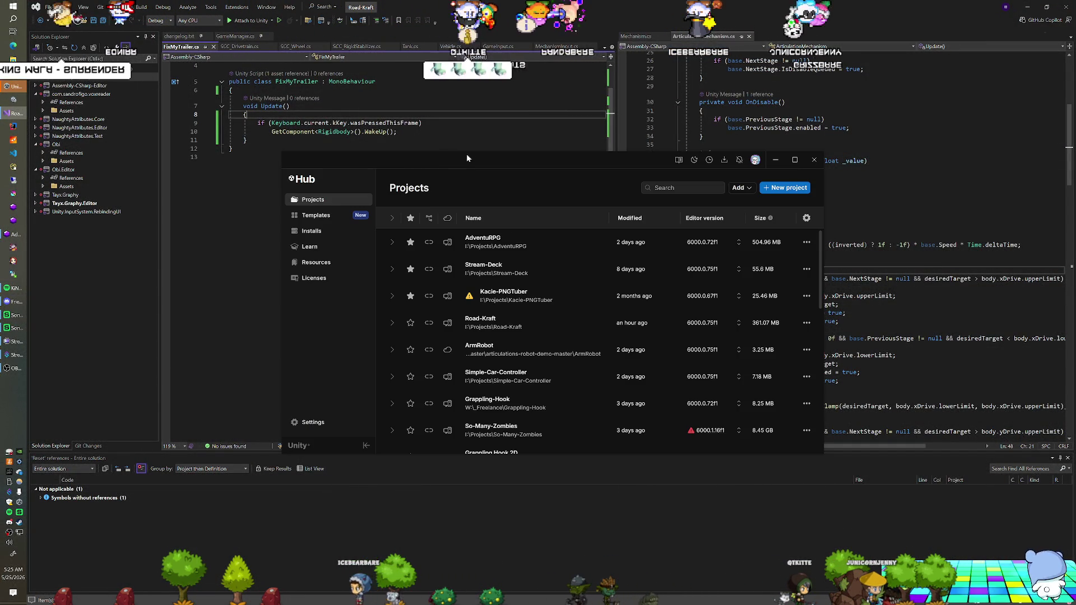
pyautogui.click(480, 323)
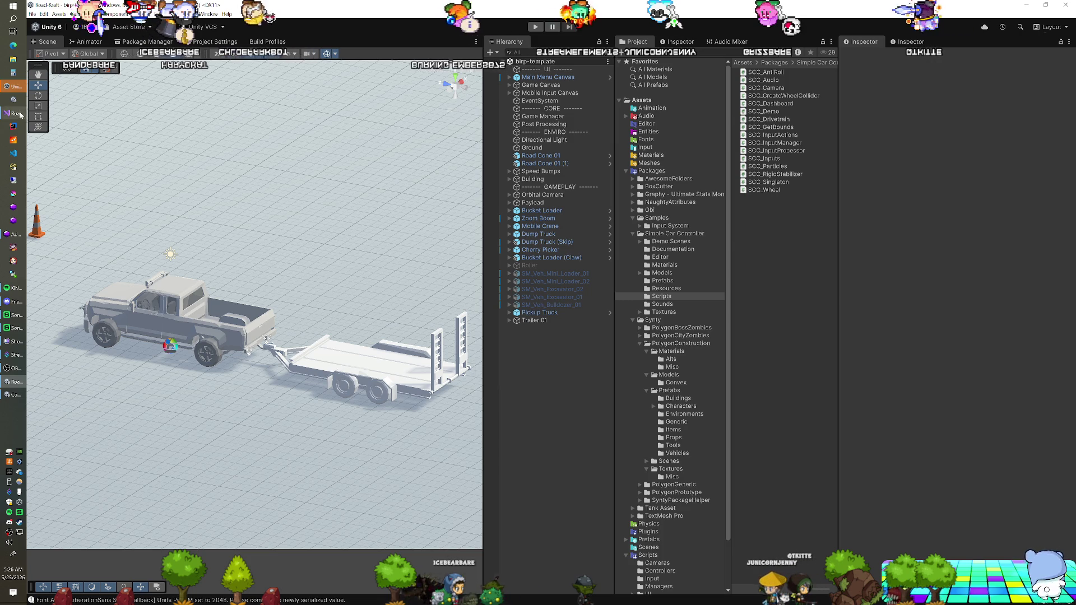
pyautogui.hotkey('alt', 'Tab')
pyautogui.click(397, 131)
# Step: Declare a 'bool isQueued;' field at the top of the FixMyTrailer class
pyautogui.keyDown('shift'); pyautogui.click(269, 123); pyautogui.keyUp('shift')
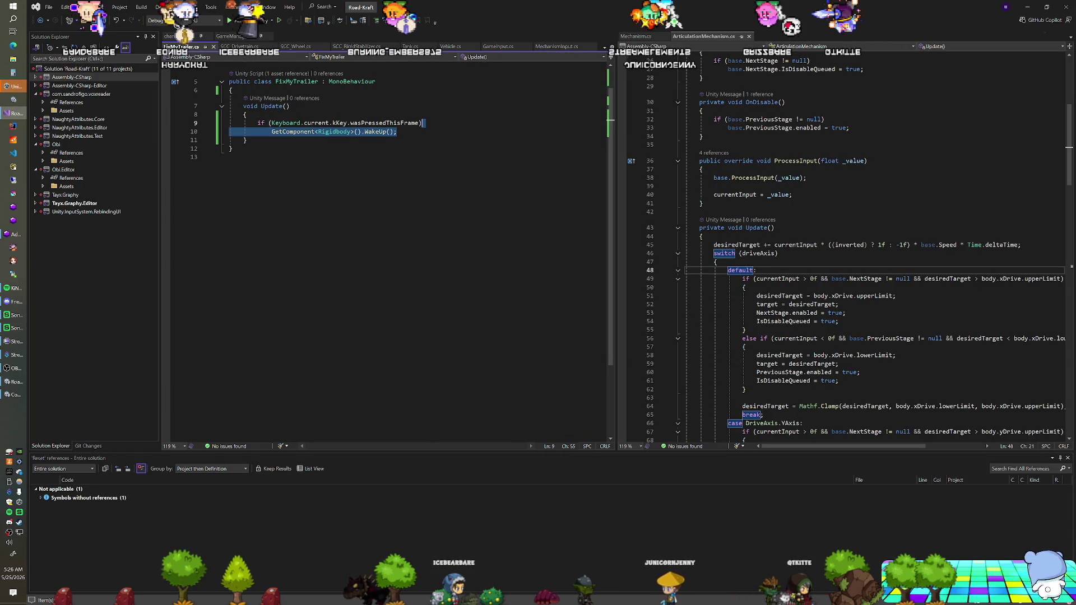
pyautogui.click(231, 90)
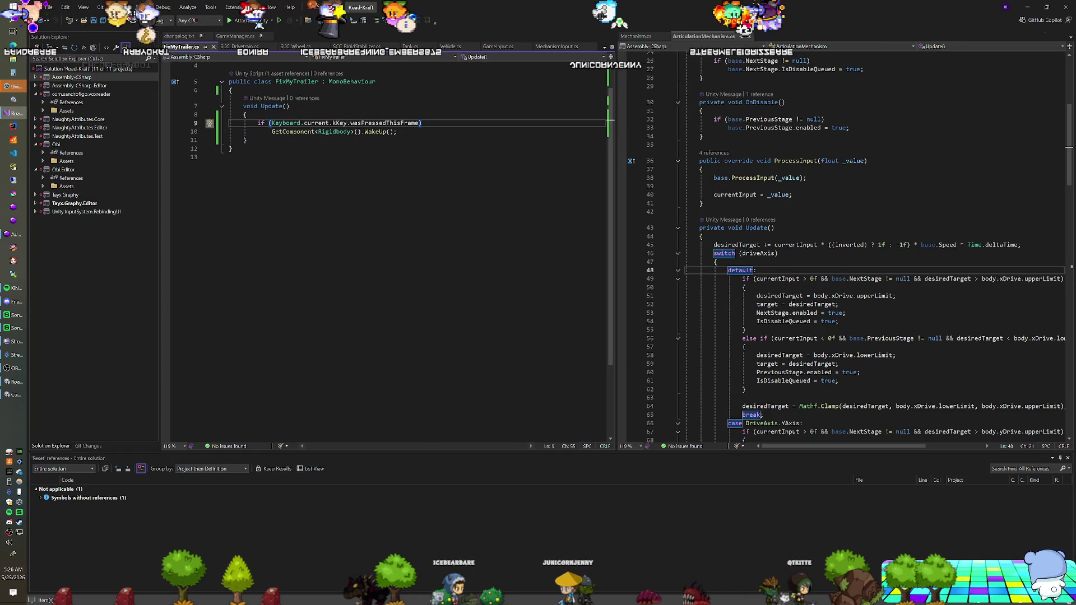
pyautogui.press('Return')
pyautogui.press('Return')
pyautogui.press('Up')
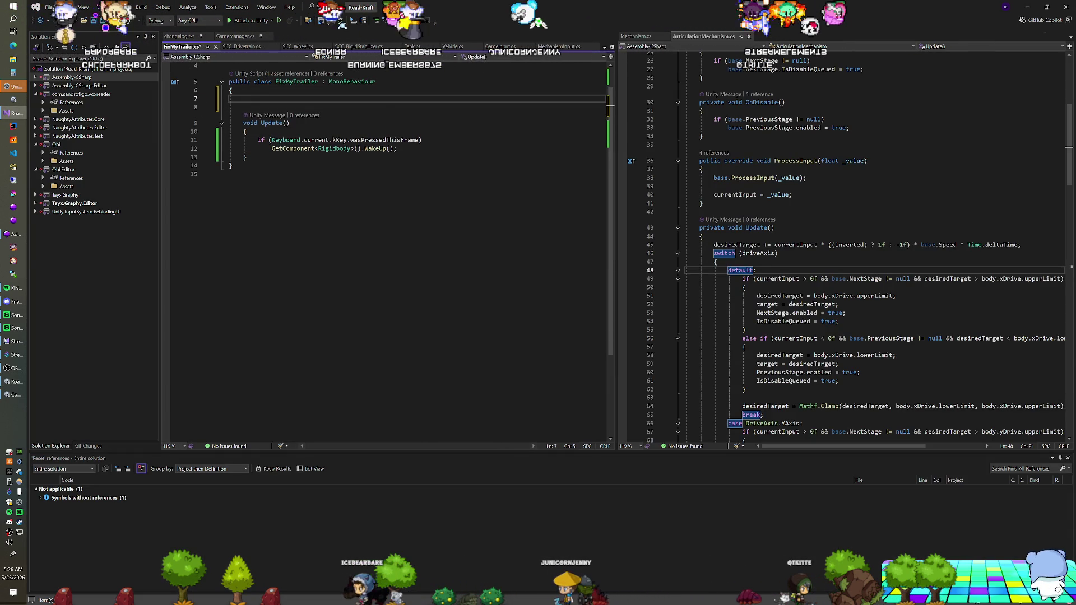
pyautogui.write('boolean')
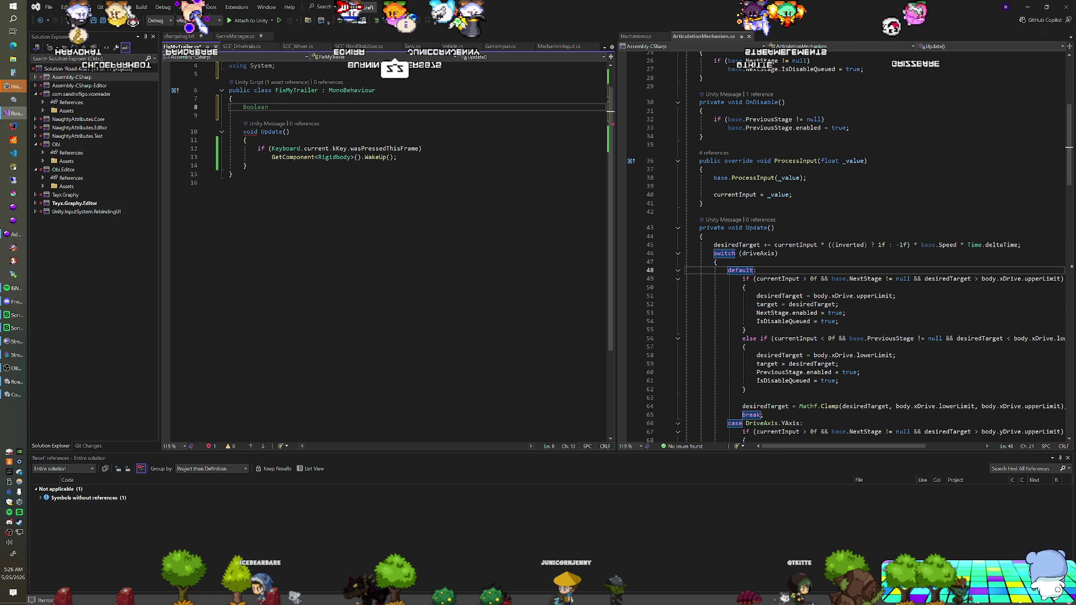
pyautogui.hotkey('ctrl', 'shift', 'Left')
pyautogui.press('BackSpace')
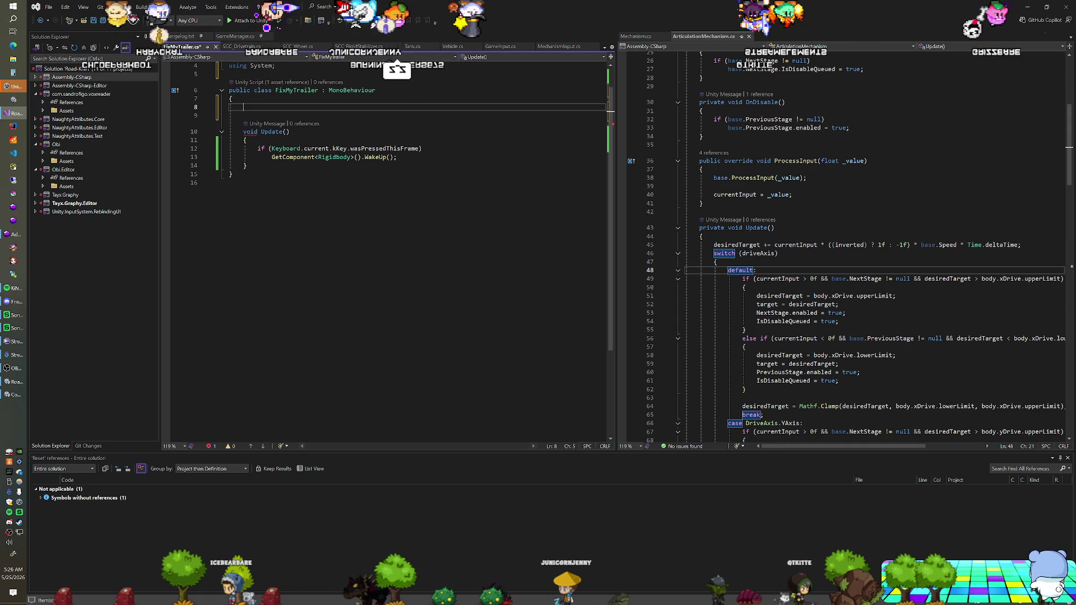
pyautogui.write('bool ')
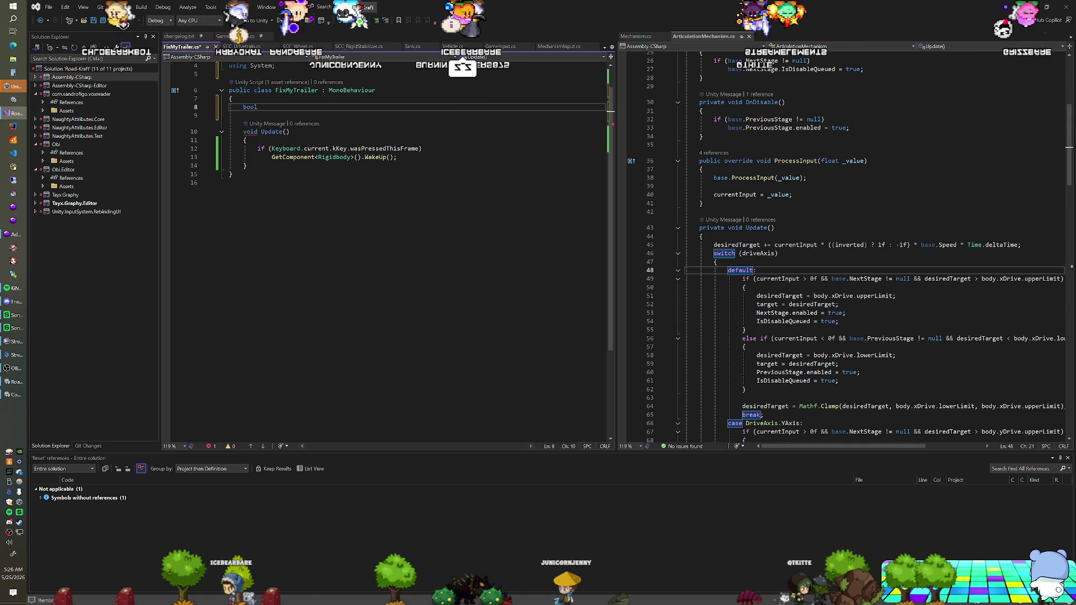
pyautogui.write('isQu')
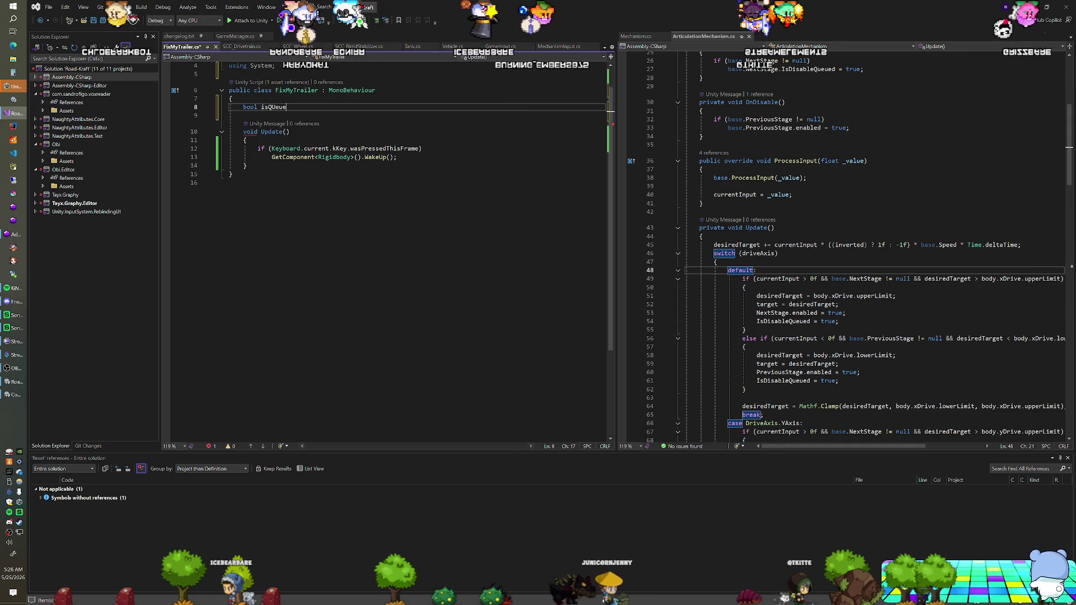
pyautogui.write('eue')
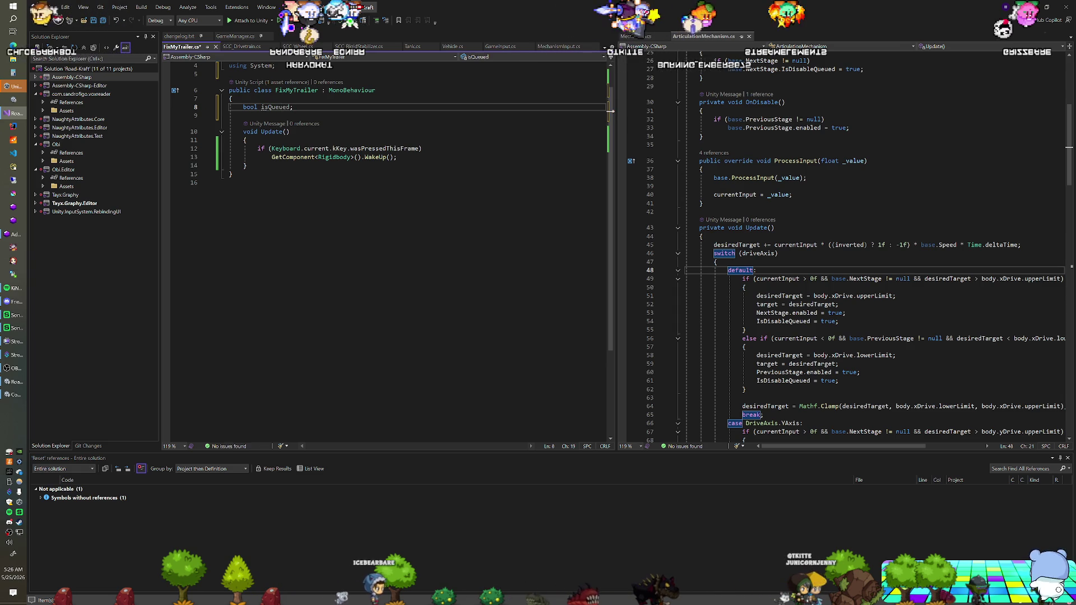
pyautogui.write('d;')
# Step: Replace the WakeUp call in the K check with 'isQueued = true;'
pyautogui.click(396, 157)
pyautogui.hotkey('shift', 'Home')
pyautogui.write('b')
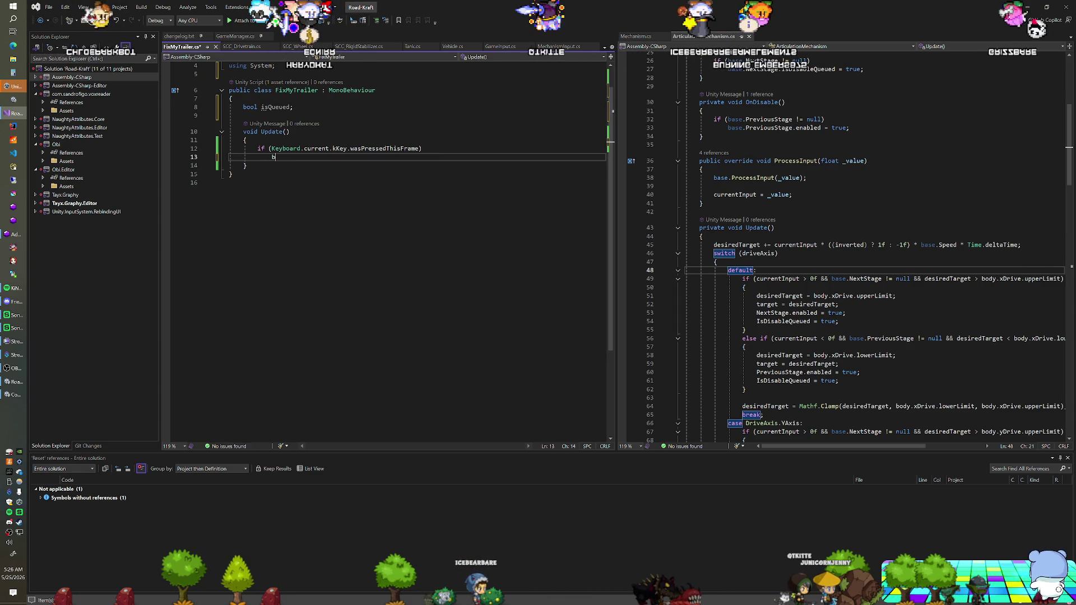
pyautogui.write('ool is')
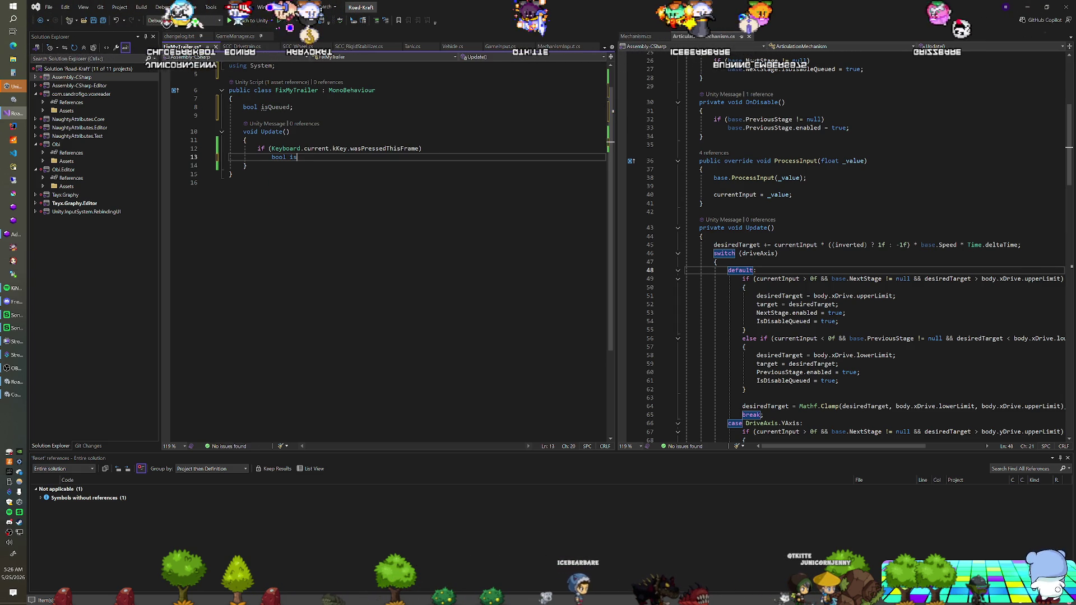
pyautogui.write('Queued ')
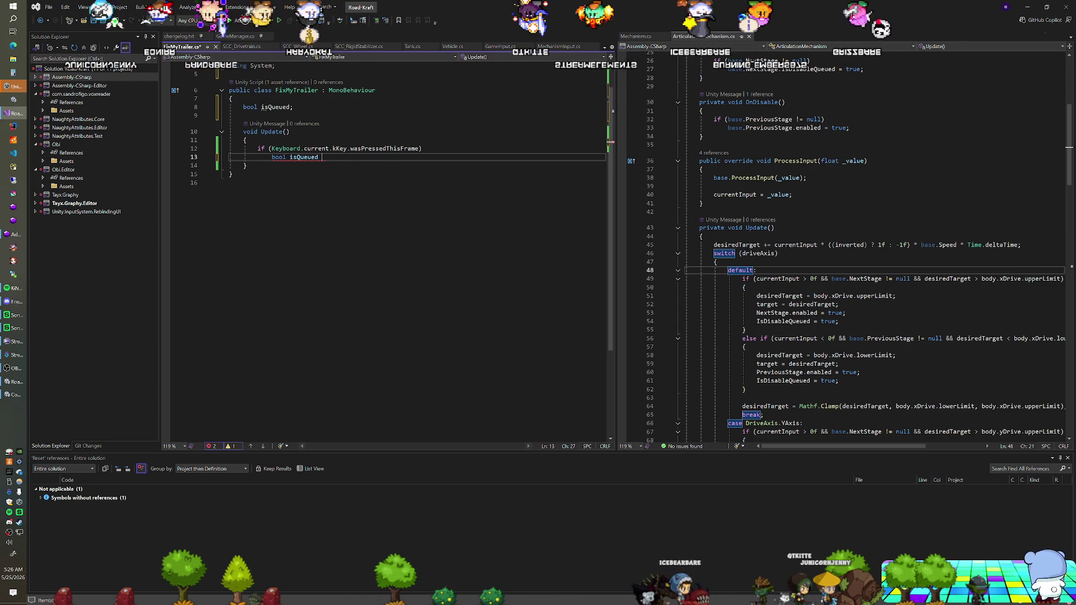
pyautogui.write('= truel')
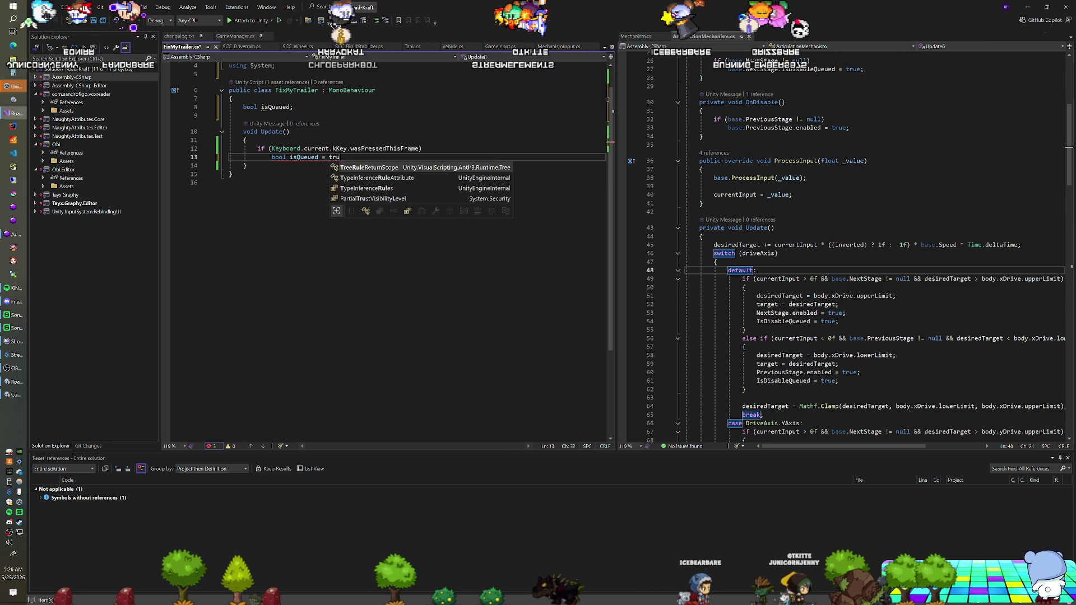
pyautogui.press('BackSpace')
pyautogui.write(';')
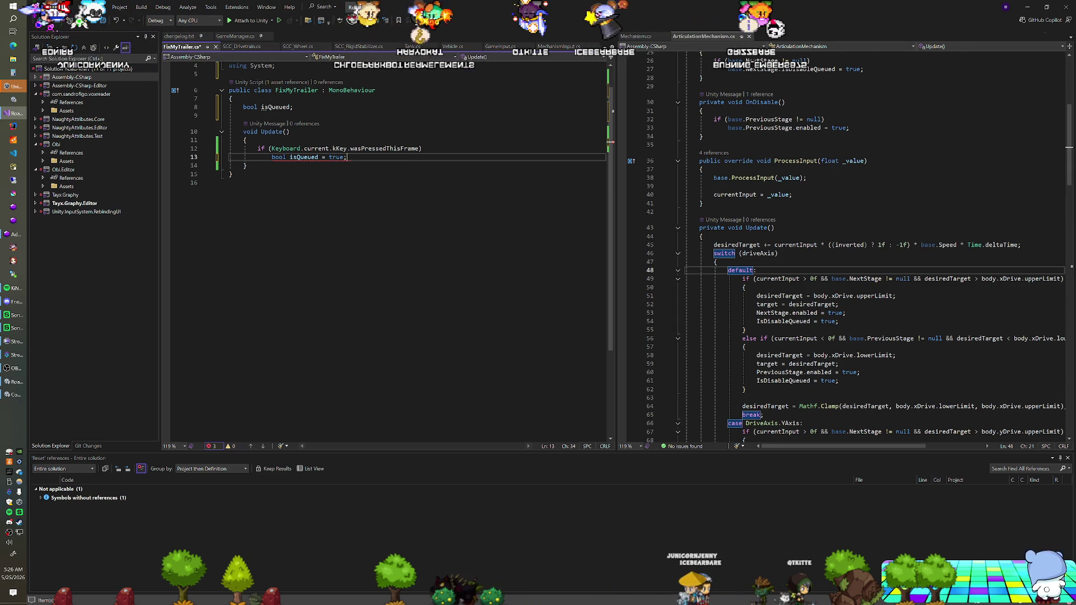
pyautogui.press('Home')
pyautogui.press('Delete')
pyautogui.press('Delete')
pyautogui.press('Delete')
# Step: Add a FixedUpdate method that returns early when isQueued is false
pyautogui.press('Down')
pyautogui.press('End')
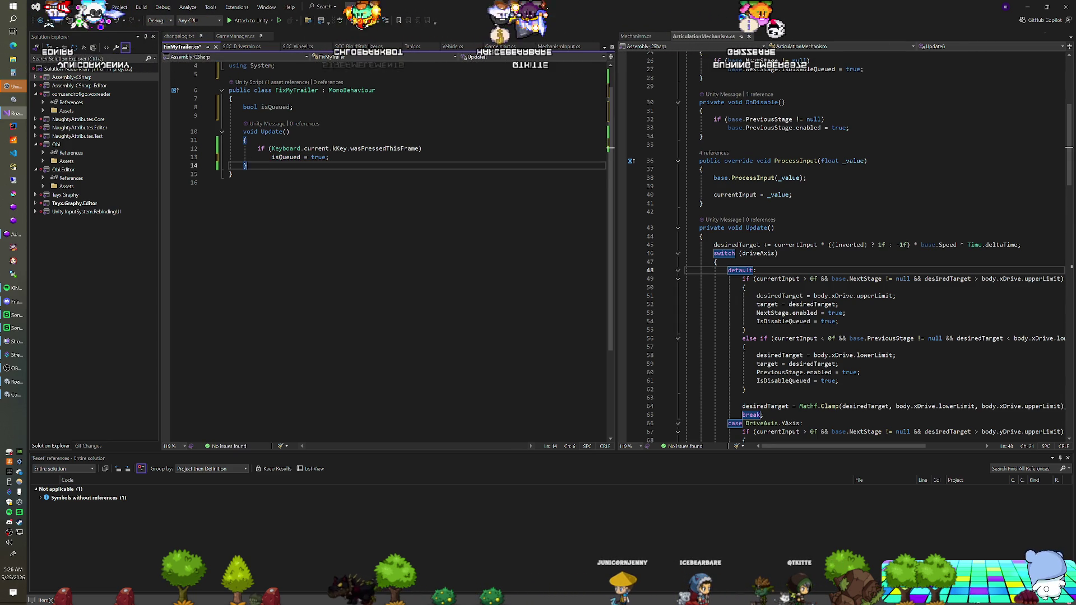
pyautogui.press('Return')
pyautogui.press('Return')
pyautogui.write('void dFi')
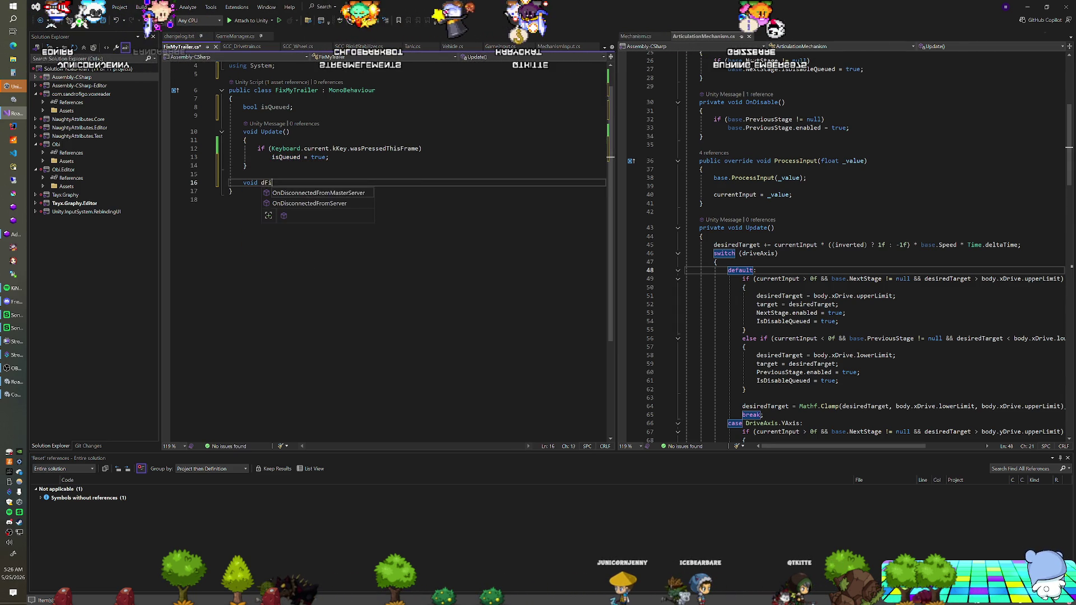
pyautogui.press('BackSpace')
pyautogui.write('fix')
pyautogui.press('Tab')
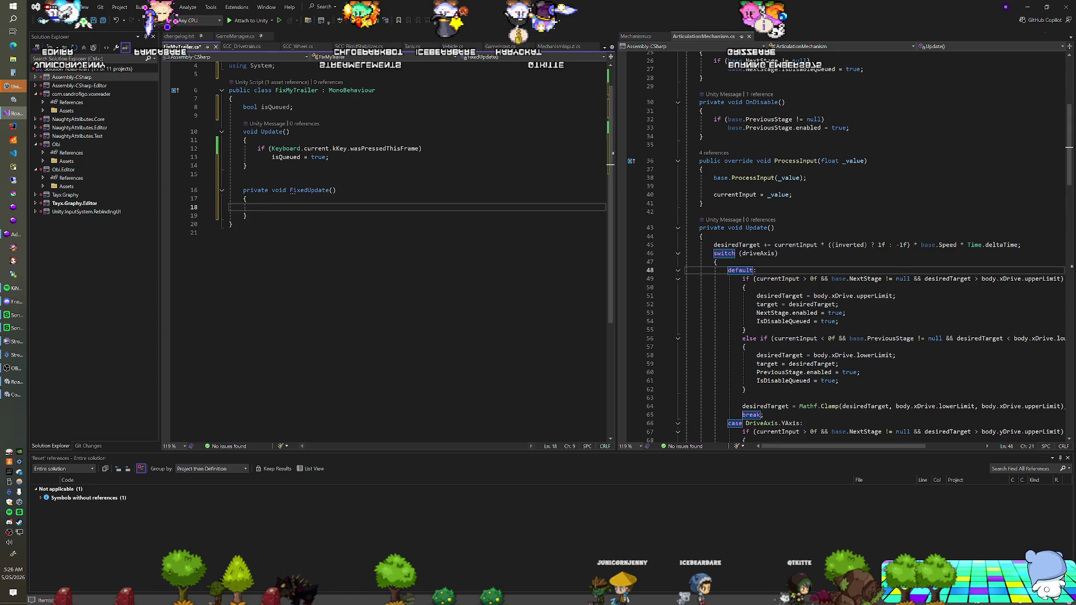
pyautogui.write('if(!isQ')
pyautogui.press('Tab')
pyautogui.write(') return;')
# Step: In FixedUpdate, wake the Rigidbody and set isQueued = false, then return to Unity
pyautogui.press('Return')
pyautogui.write('GetComponent<Rigidbody')
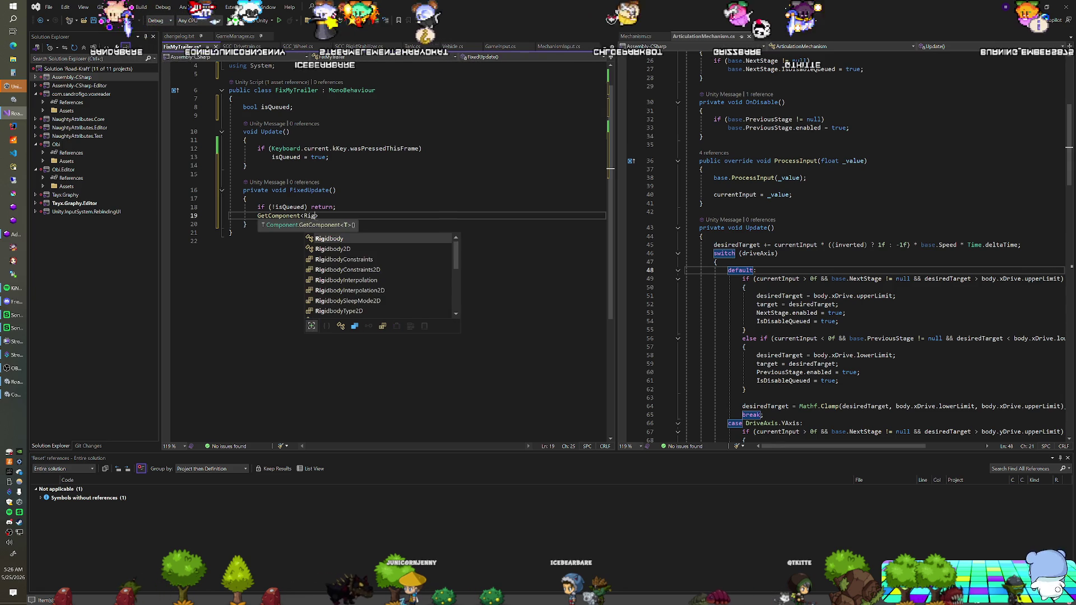
pyautogui.write('>')
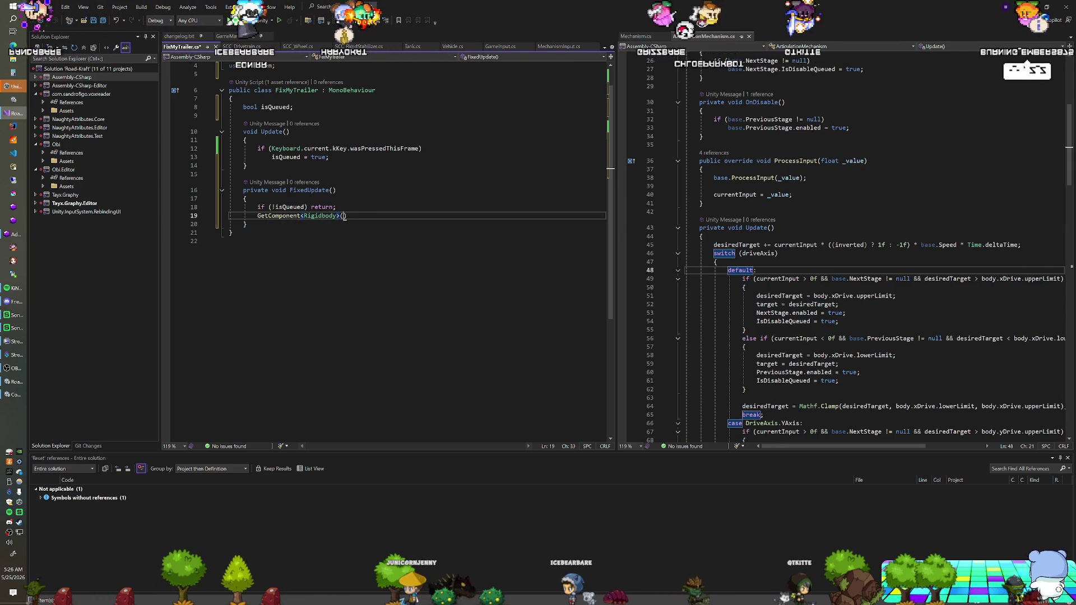
pyautogui.write('().')
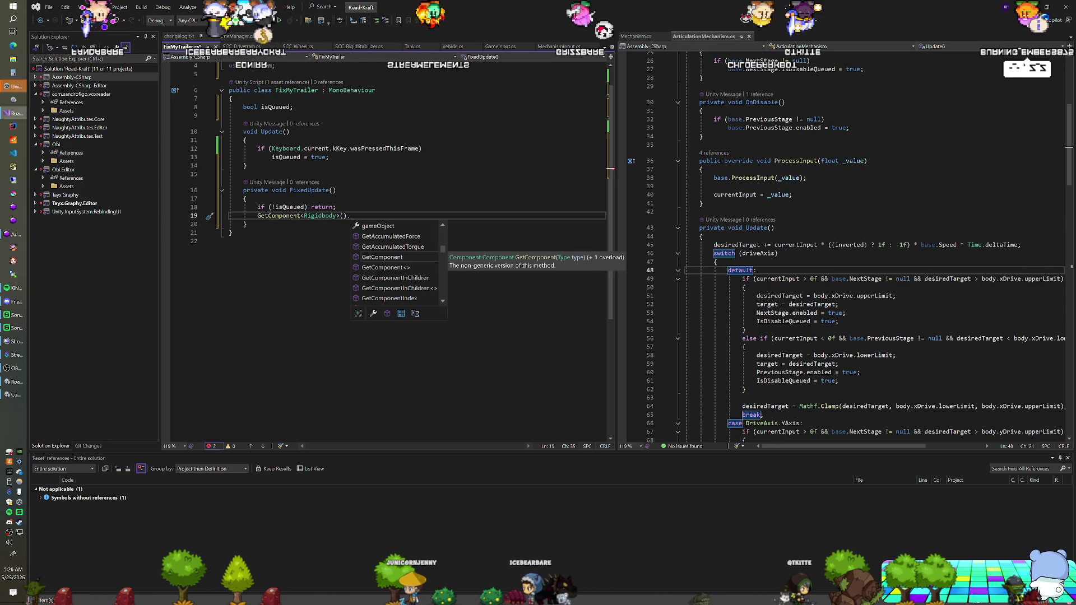
pyautogui.write('WakeUp();')
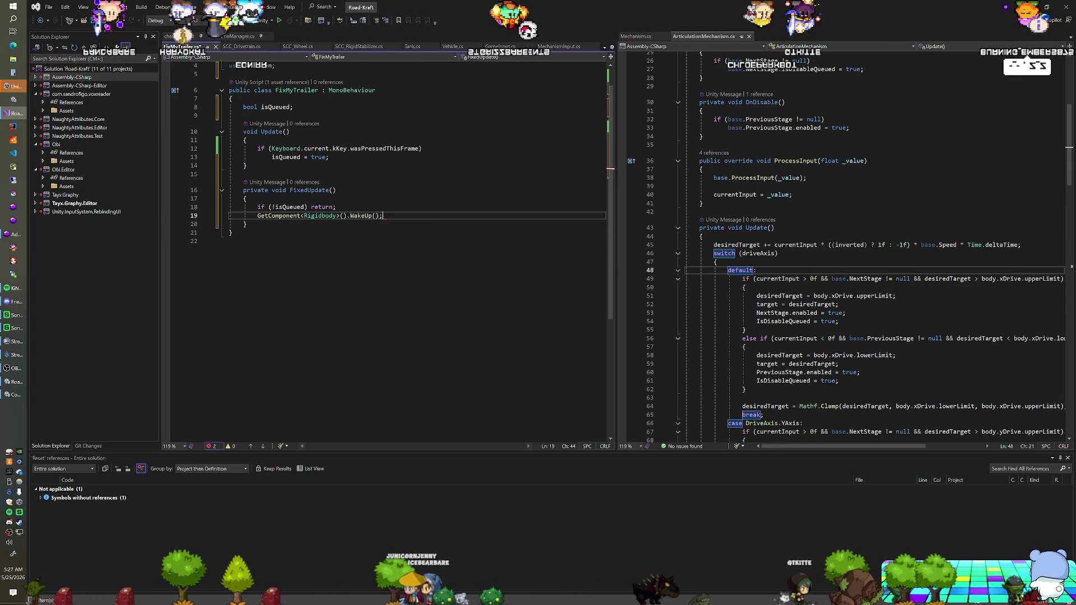
pyautogui.press('Return')
pyautogui.write('isQueued ')
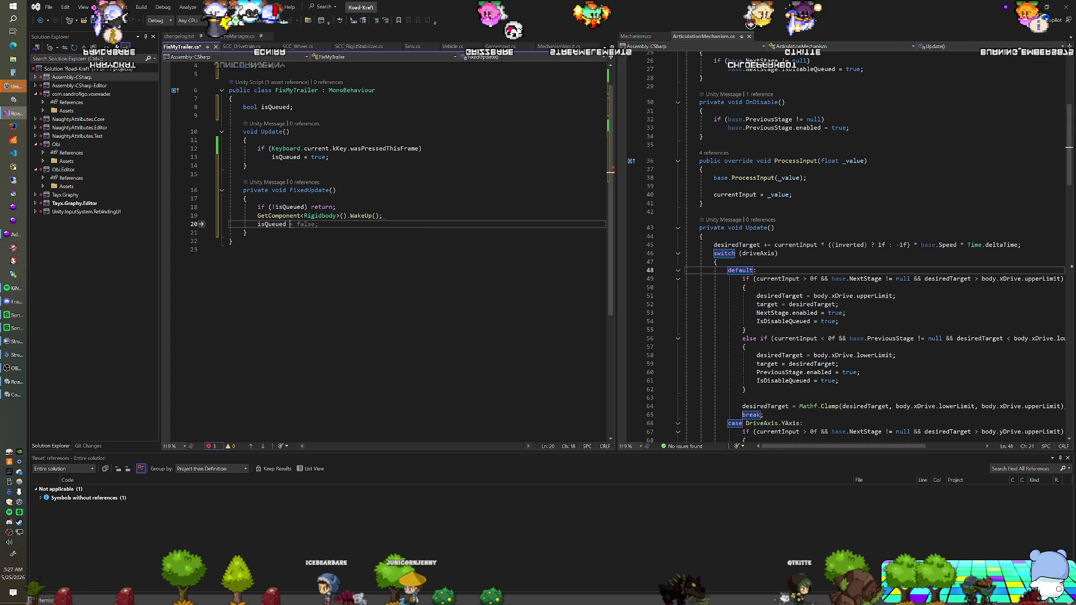
pyautogui.write('= false;')
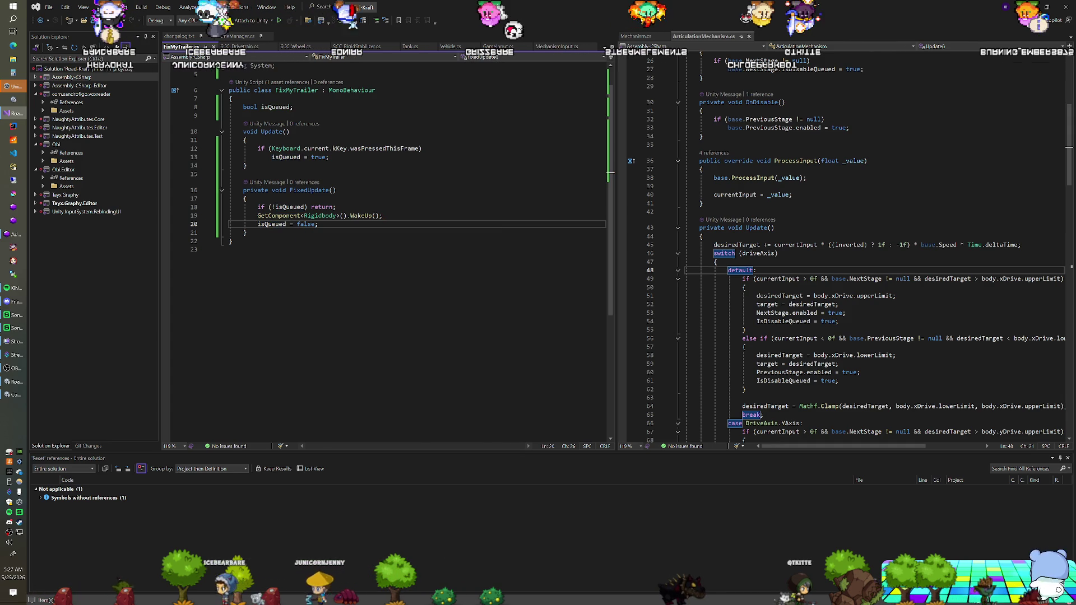
pyautogui.hotkey('alt', 'Tab')
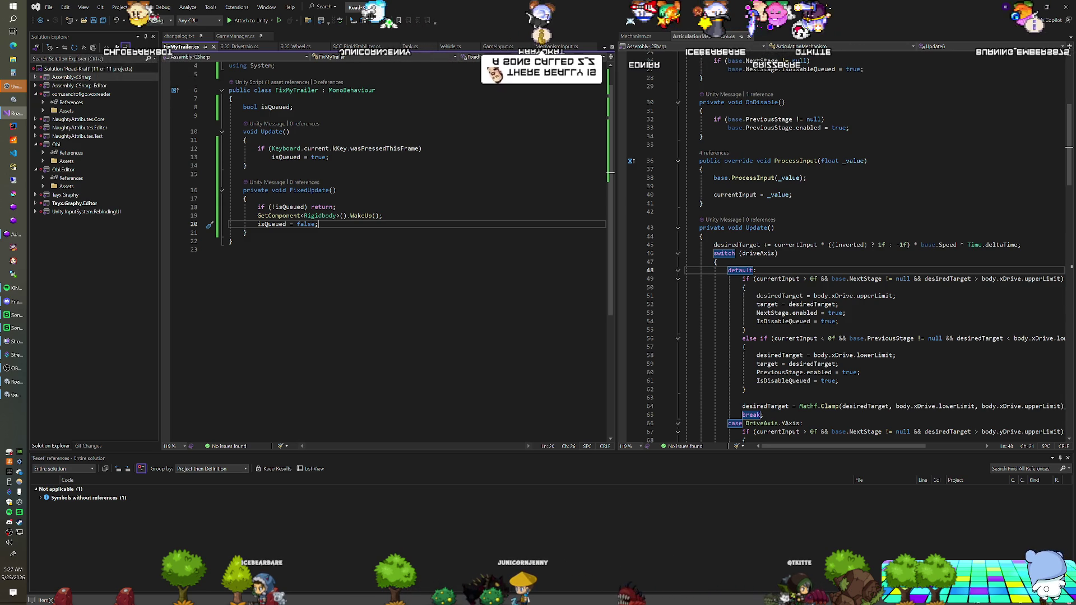
# Step: Drop a sleepThreshold attempt and wrap the K-key check's body in braces
pyautogui.moveTo(382, 216); pyautogui.dragTo(343, 216)
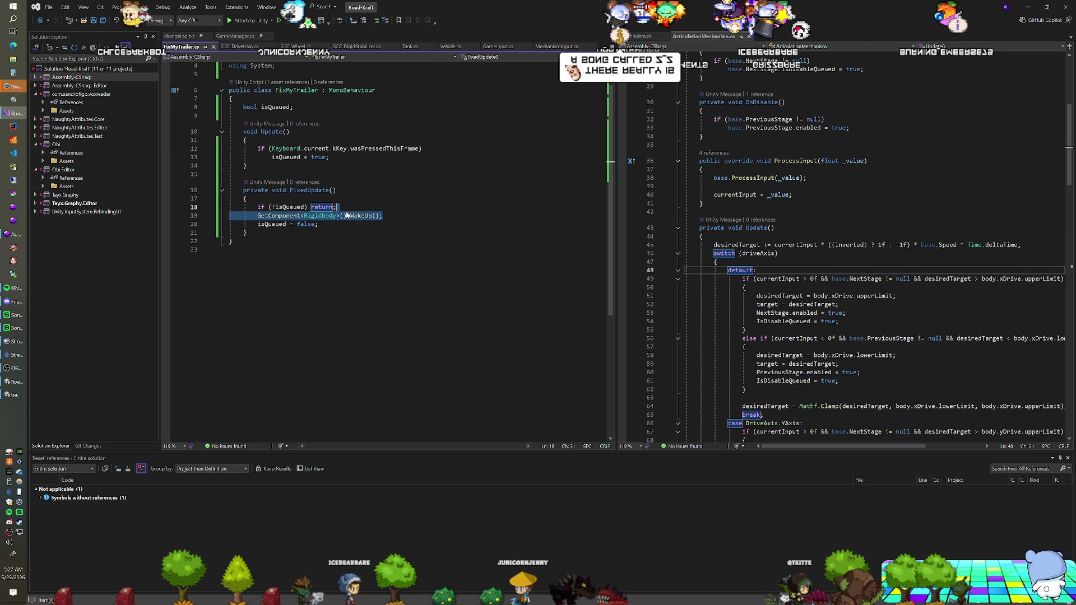
pyautogui.write('.sleepThreshold')
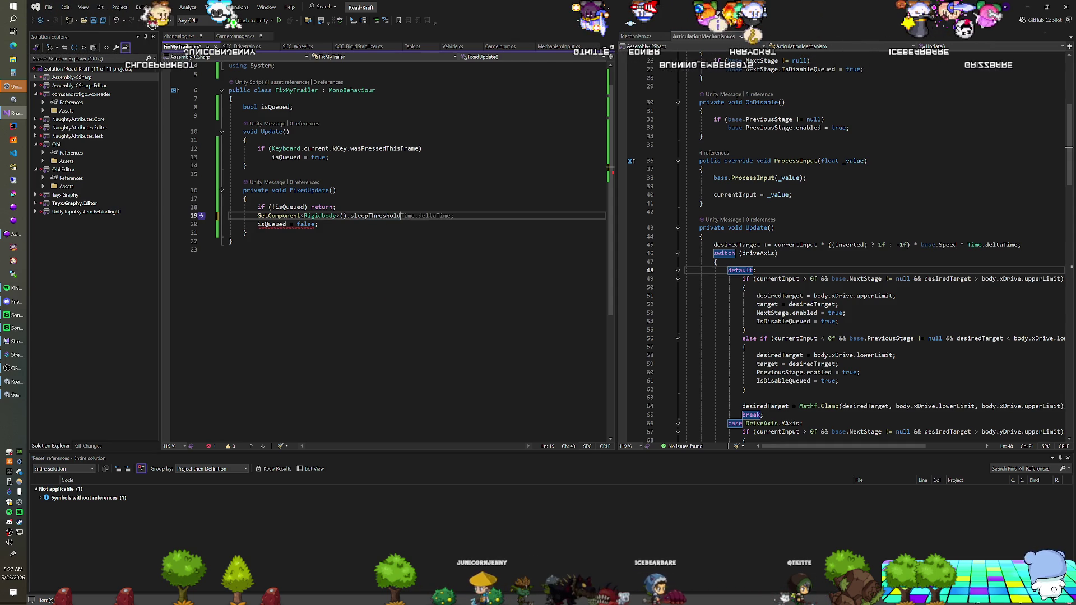
pyautogui.press('BackSpace')
pyautogui.press('BackSpace')
pyautogui.press('BackSpace')
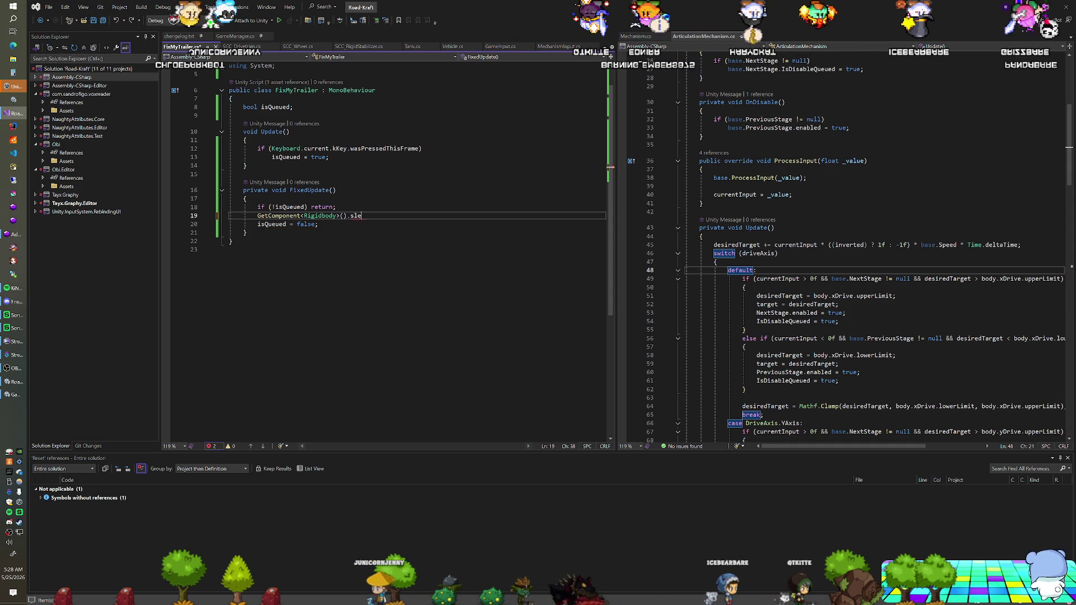
pyautogui.write('WakeUp();')
pyautogui.click(246, 140)
pyautogui.click(422, 148)
pyautogui.press('Return')
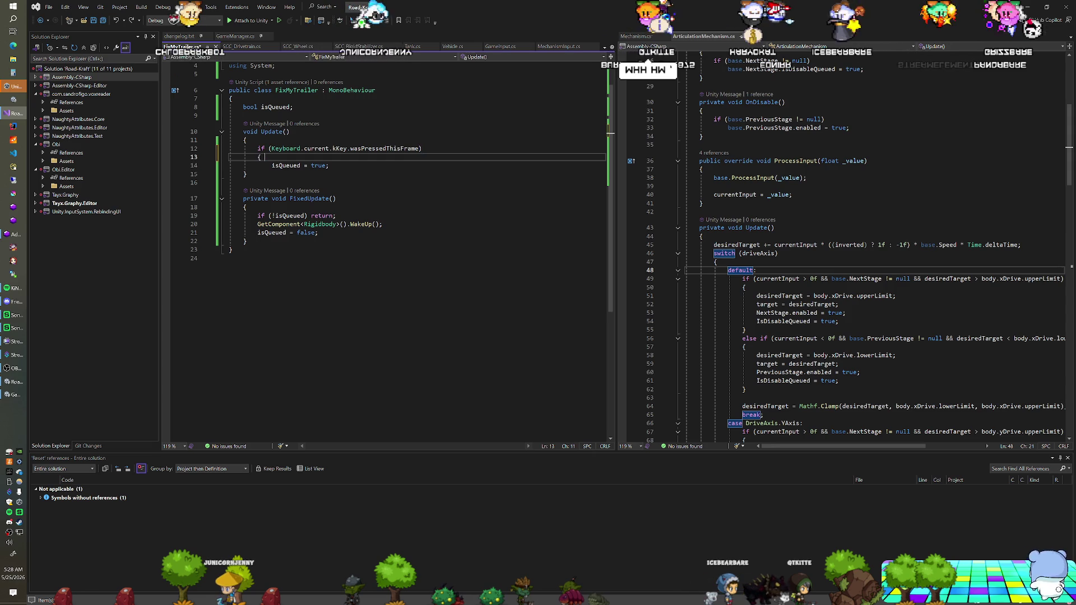
pyautogui.press('Return')
pyautogui.write('}')
pyautogui.press('Return')
# Step: Log GetComponent<Rigidbody>().IsSleeping() inside the K-key block and switch to Unity
pyautogui.write('Debug.Log(')
pyautogui.write('GetComponent<')
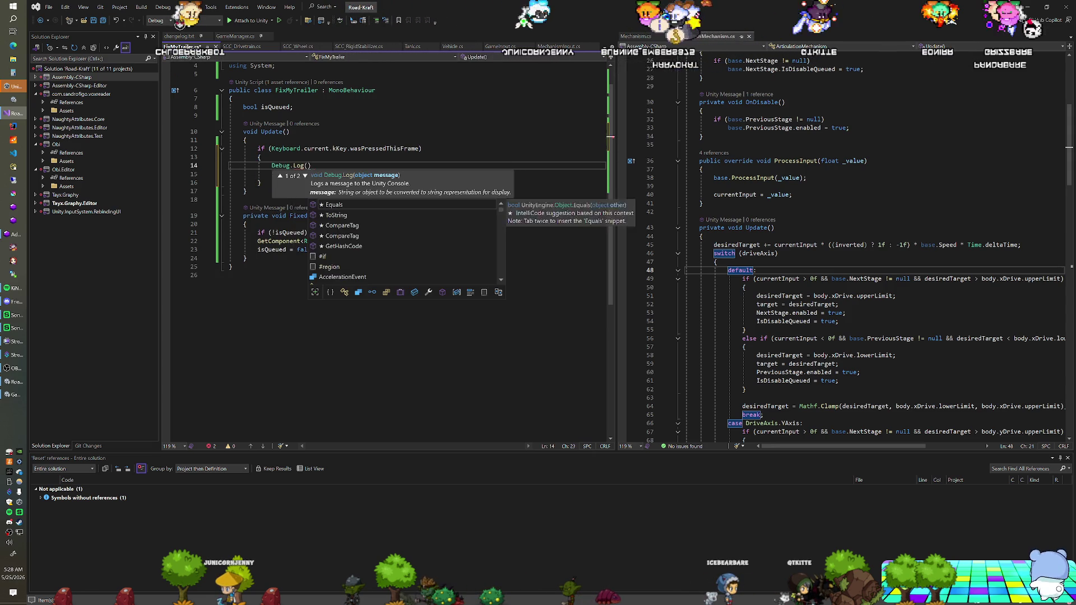
pyautogui.write('Rigidbody')
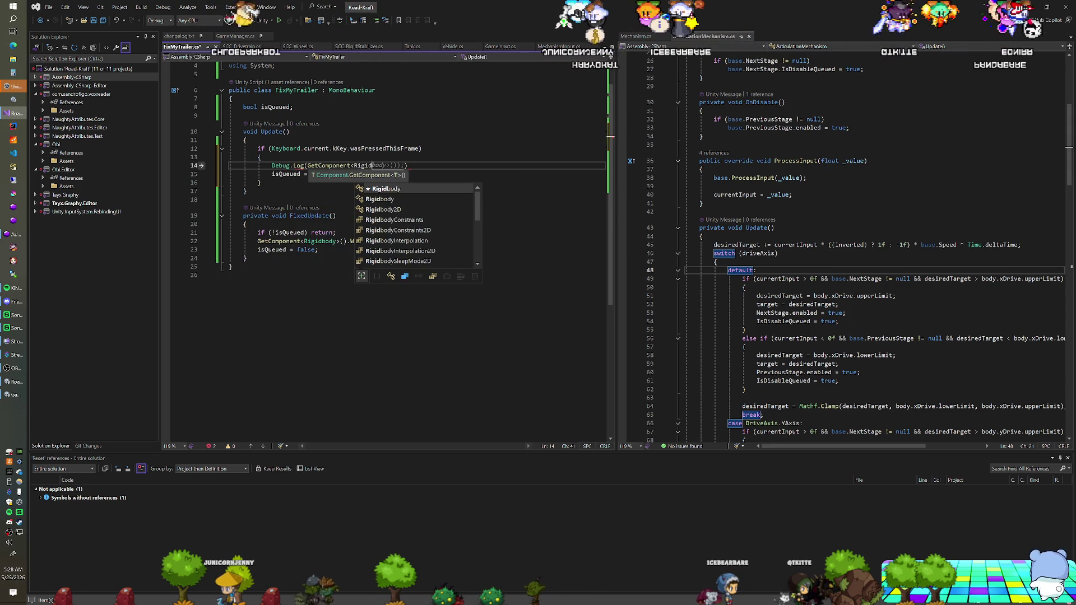
pyautogui.write('>().is')
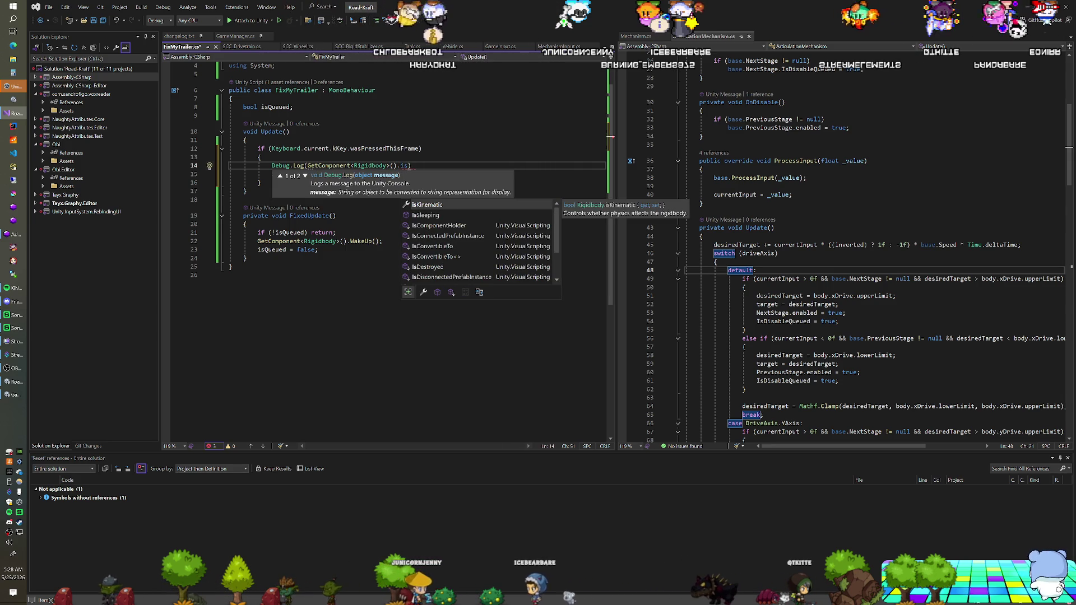
pyautogui.press('Down')
pyautogui.press('Tab')
pyautogui.write('())')
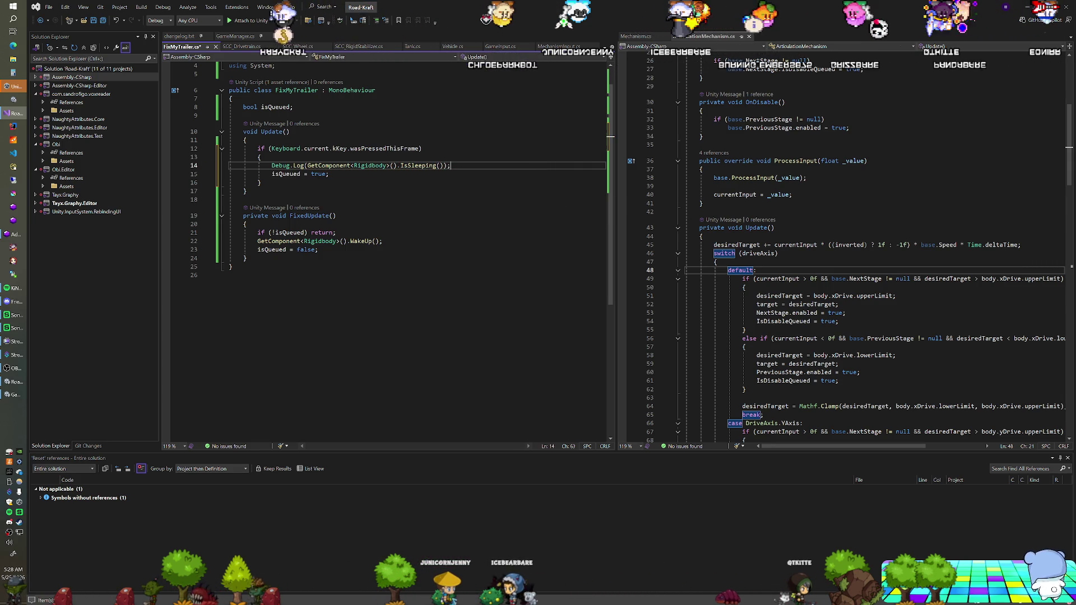
pyautogui.hotkey('alt', 'Tab')
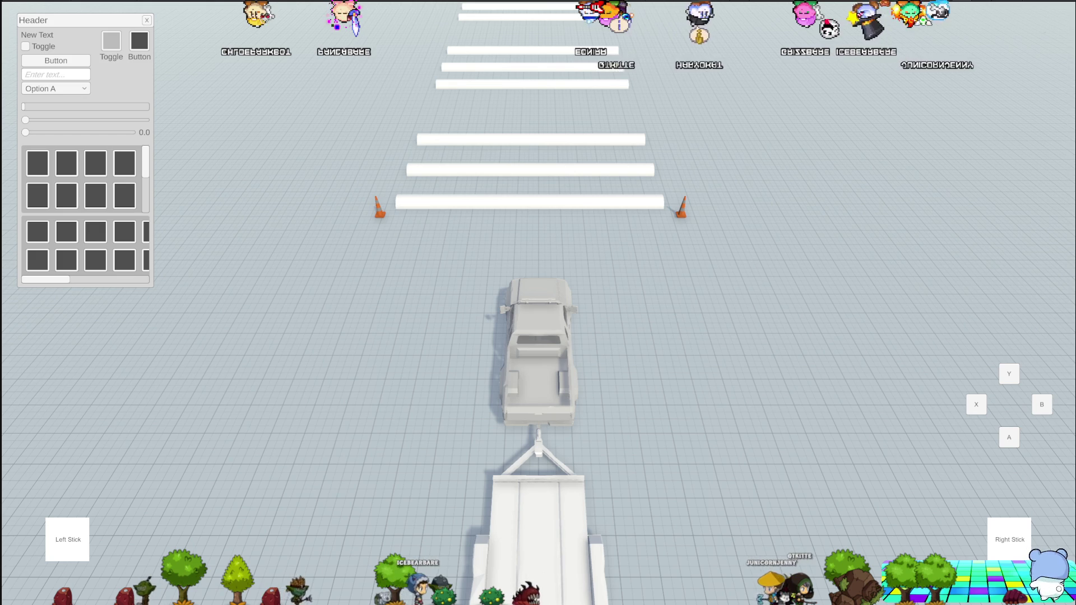
# Step: Exit play mode with Ctrl+P to return to the truck-and-trailer scene editor
pyautogui.hotkey('ctrl', 'p')
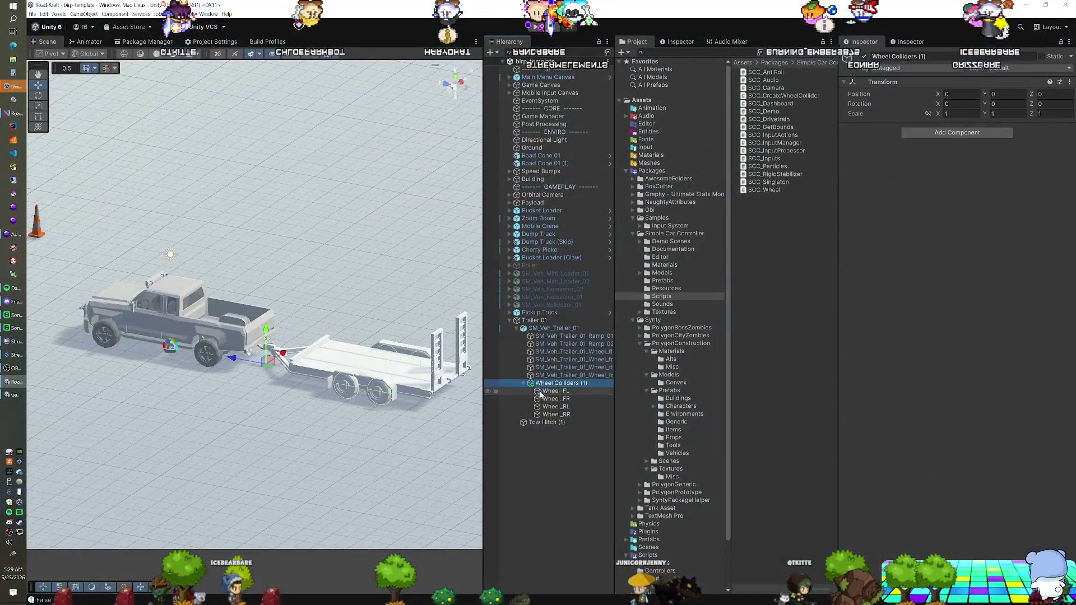
# Step: Inspect the four trailer wheel colliders and Trailer 01's Rigidbody, then return to Visual Studio
pyautogui.click(541, 392)
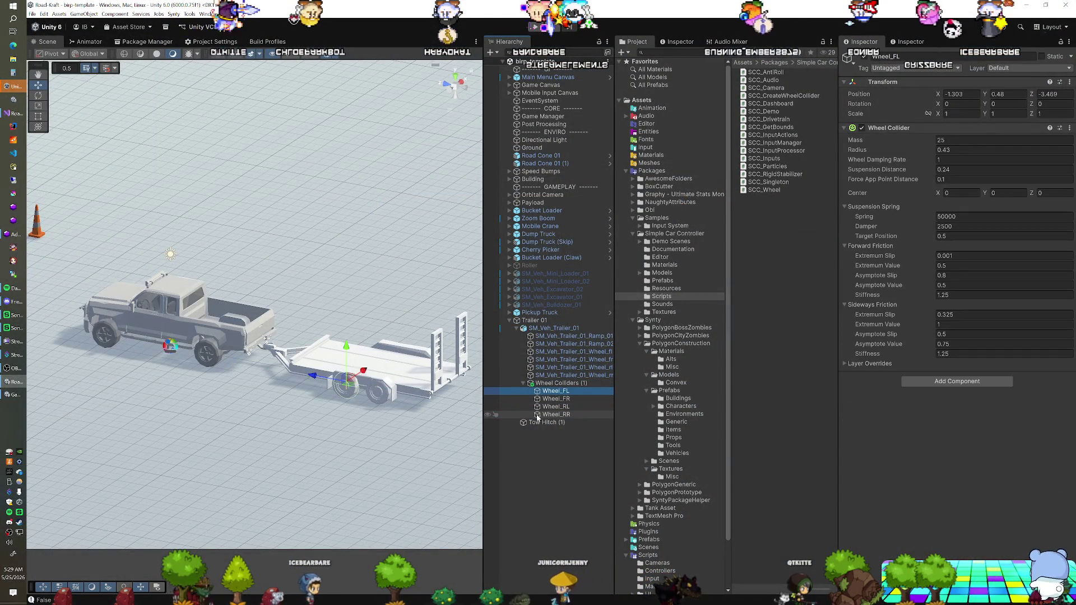
pyautogui.keyDown('shift'); pyautogui.click(529, 415); pyautogui.keyUp('shift')
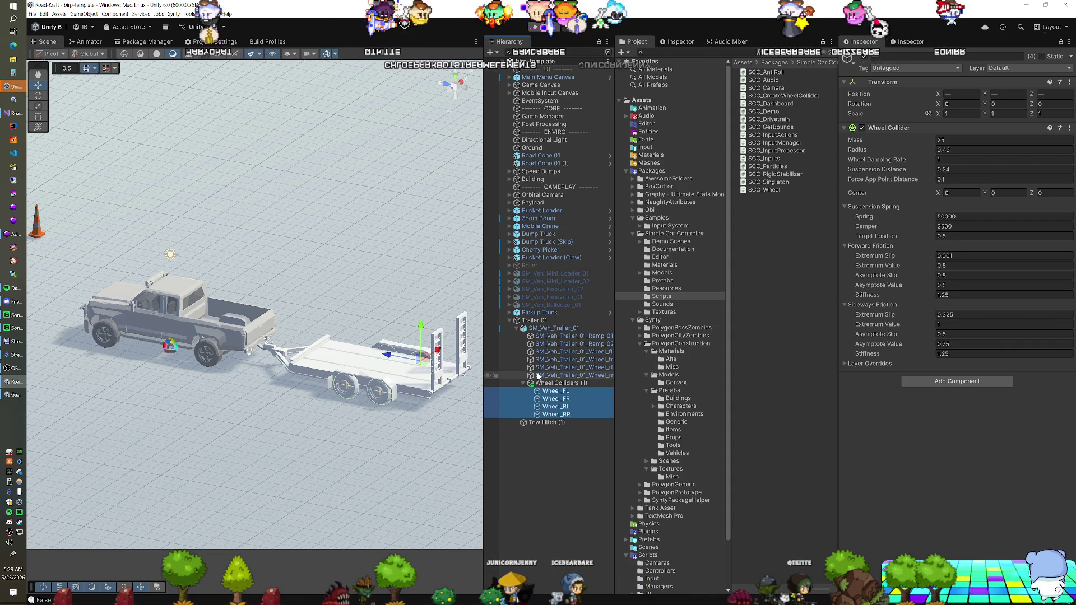
pyautogui.click(538, 375)
pyautogui.click(535, 319)
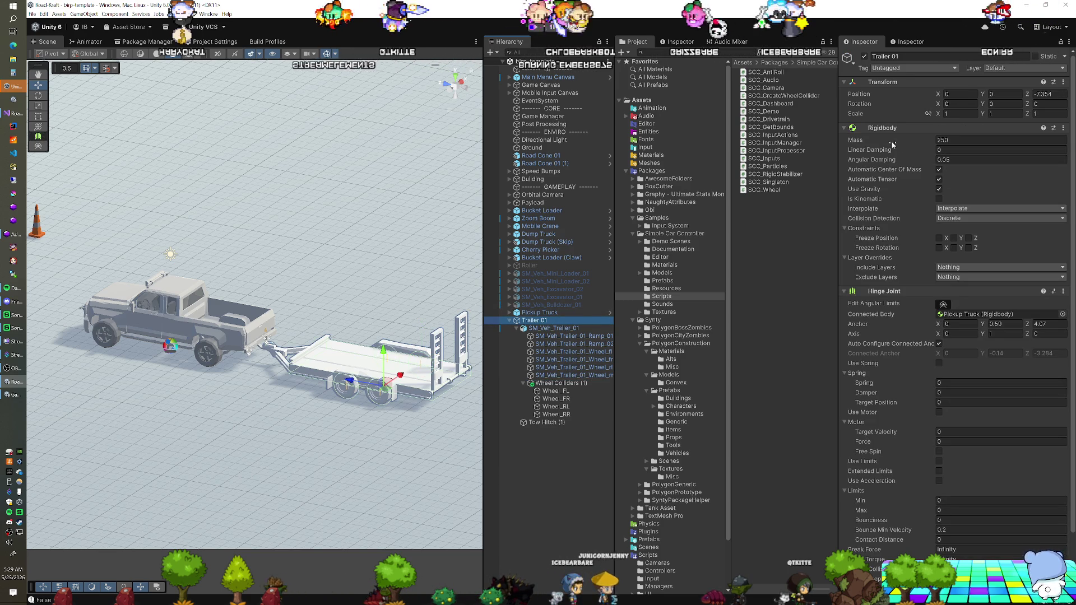
pyautogui.moveTo(885, 143)
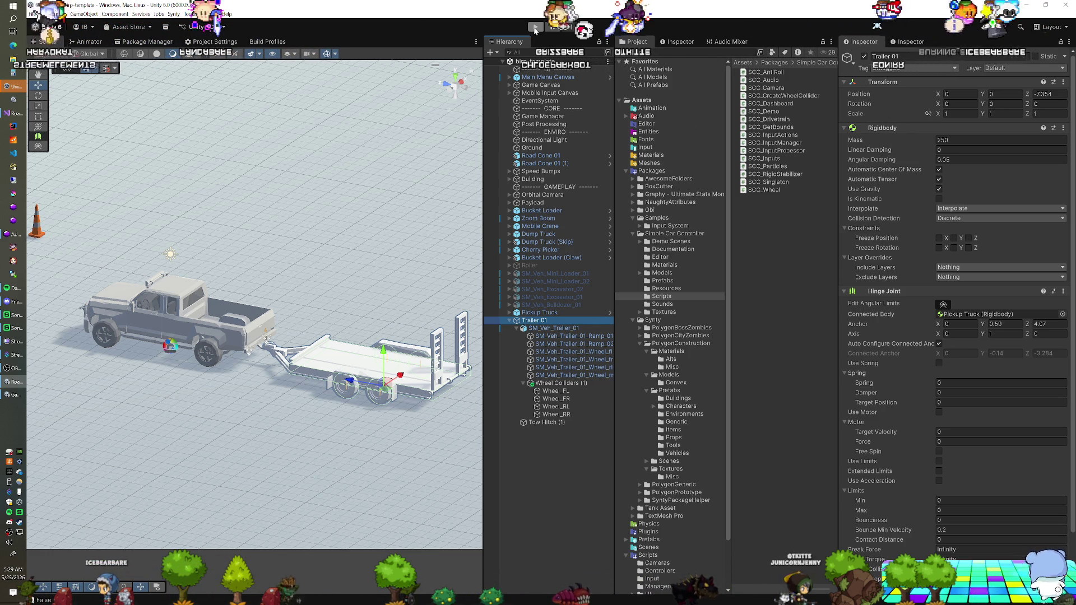
pyautogui.hotkey('alt', 'Tab')
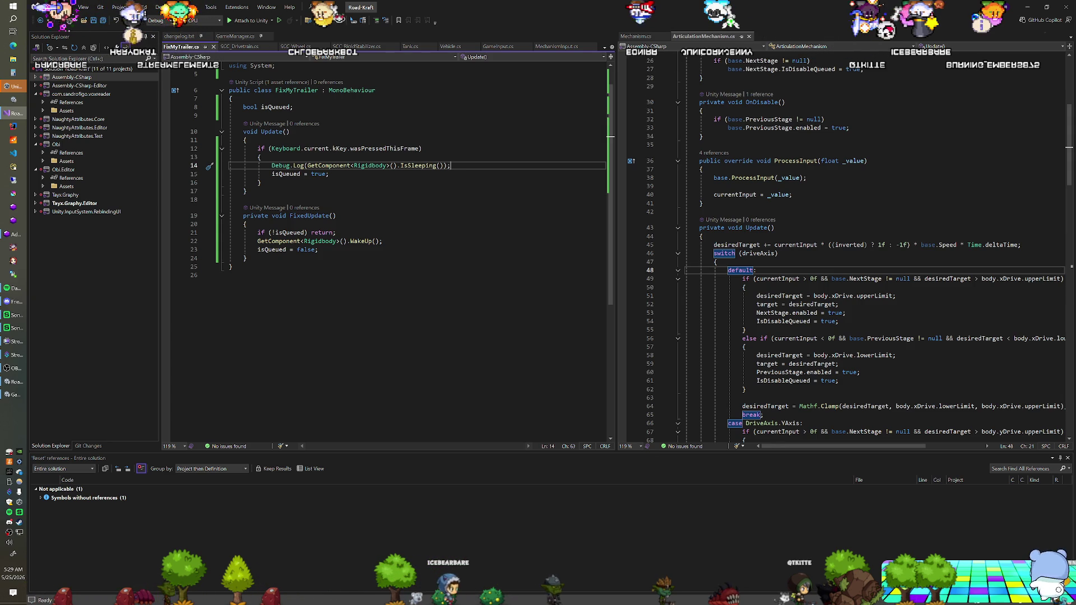
# Step: Undo the while/Mathf.Lerp loop back to the multiply-and-log coroutine version and save
pyautogui.click(261, 182)
pyautogui.hotkey('ctrl', 'z')
pyautogui.hotkey('ctrl', 'z')
pyautogui.hotkey('ctrl', 'z')
pyautogui.hotkey('ctrl', 'z')
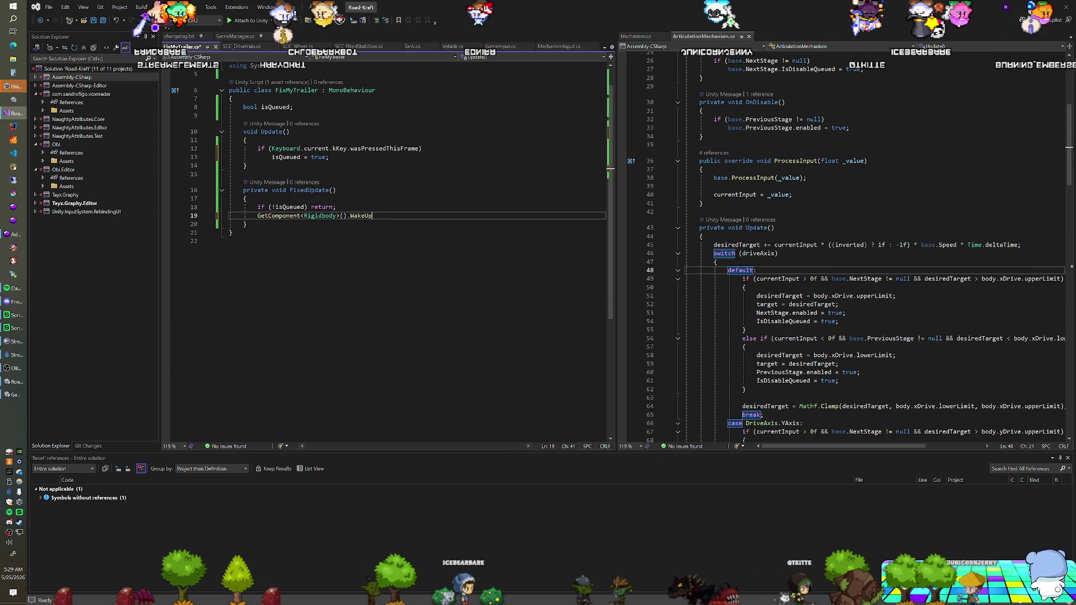
pyautogui.hotkey('ctrl', 'z')
pyautogui.hotkey('ctrl', 'z')
pyautogui.hotkey('ctrl', 'z')
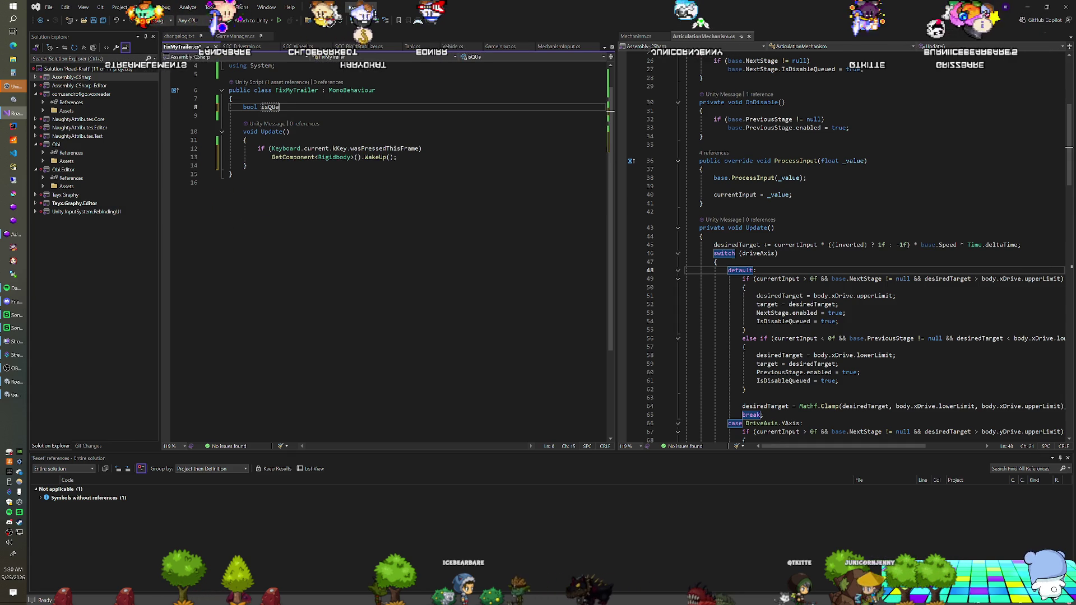
pyautogui.hotkey('ctrl', 'z')
pyautogui.hotkey('ctrl', 'z')
pyautogui.hotkey('ctrl', 'z')
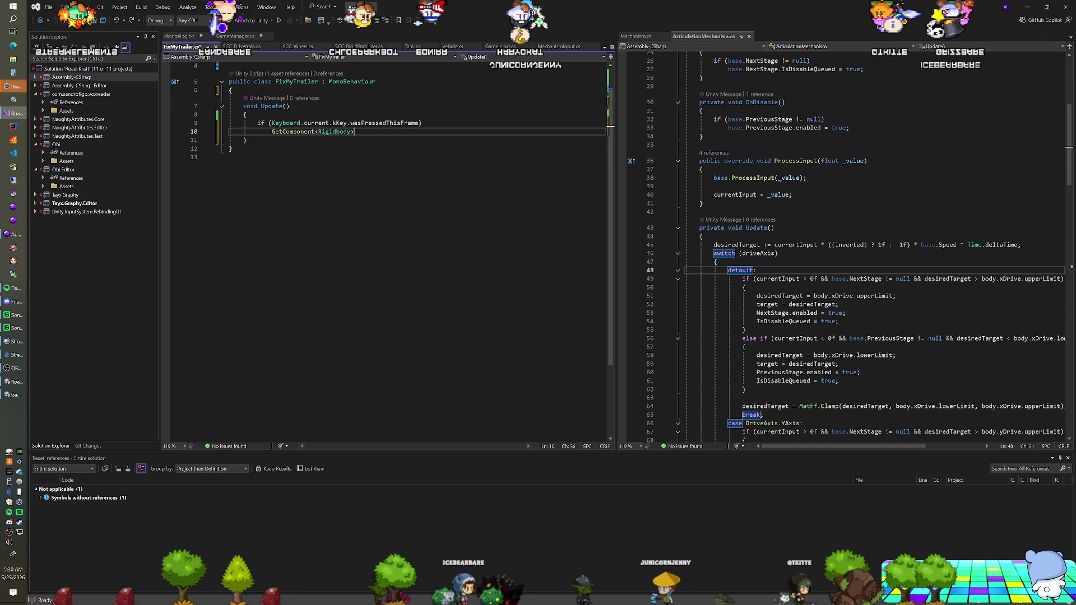
pyautogui.hotkey('ctrl', 'z')
pyautogui.hotkey('ctrl', 'z')
pyautogui.hotkey('ctrl', 'z')
pyautogui.hotkey('ctrl', 'z')
pyautogui.hotkey('ctrl', 'z')
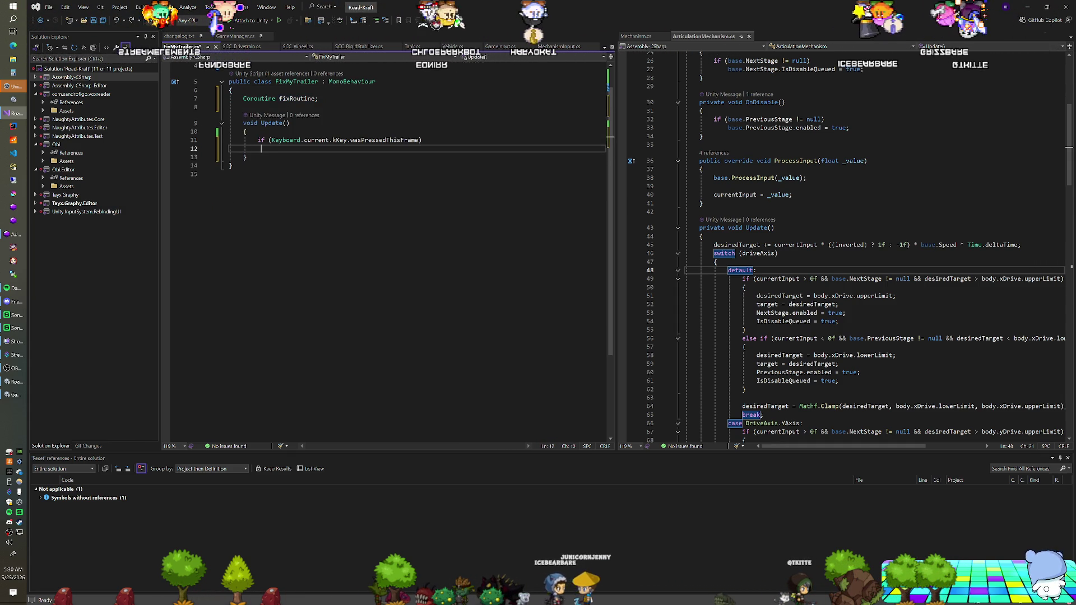
pyautogui.write(';')
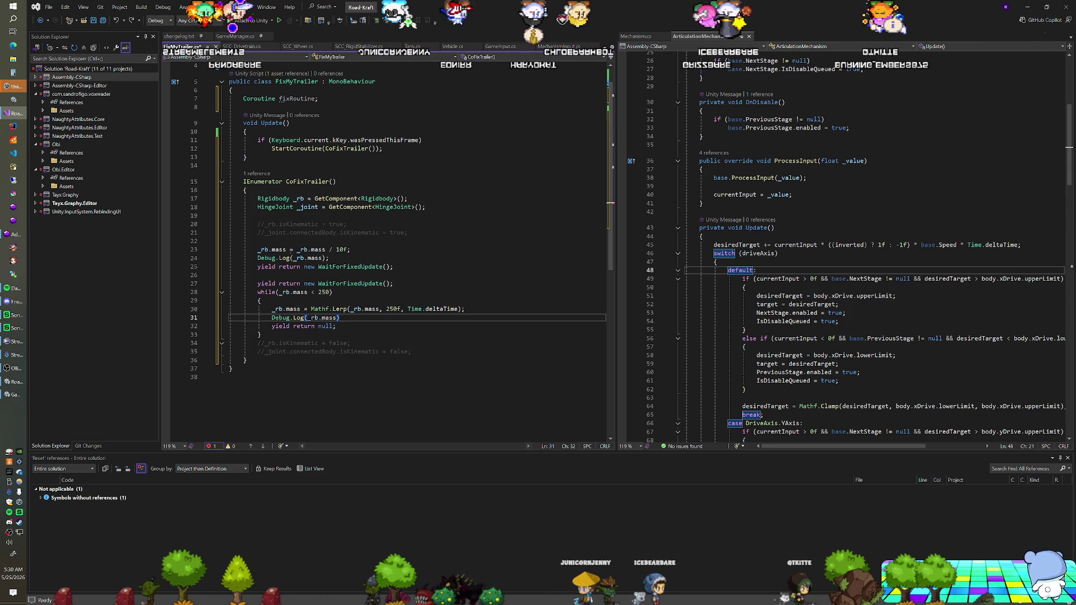
pyautogui.hotkey('ctrl', 'z')
pyautogui.hotkey('ctrl', 'z')
pyautogui.hotkey('ctrl', 'z')
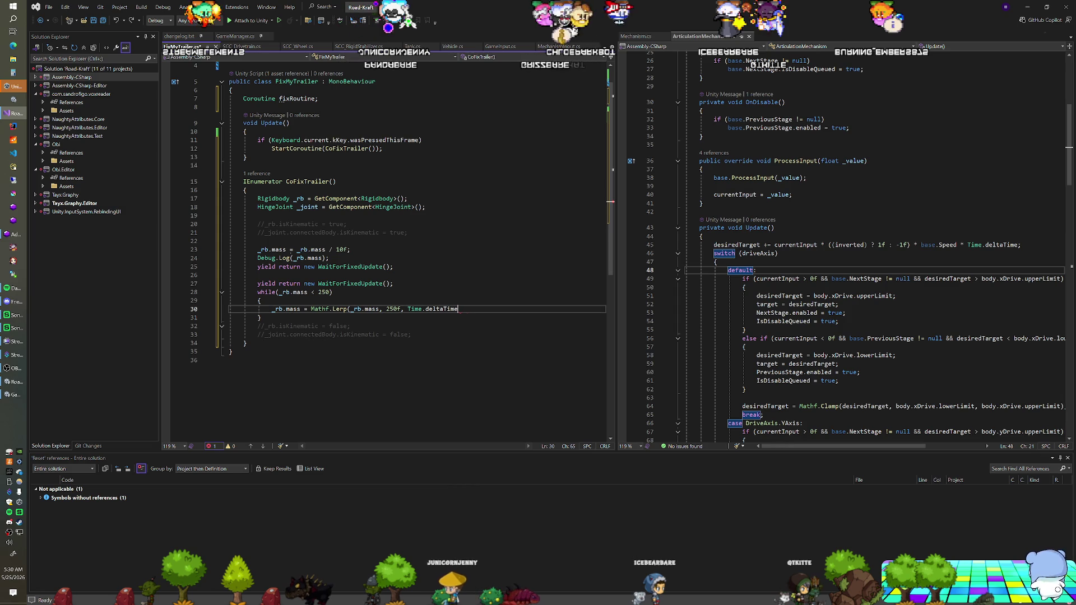
pyautogui.hotkey('ctrl', 'z')
pyautogui.hotkey('ctrl', 'z')
pyautogui.hotkey('ctrl', 'z')
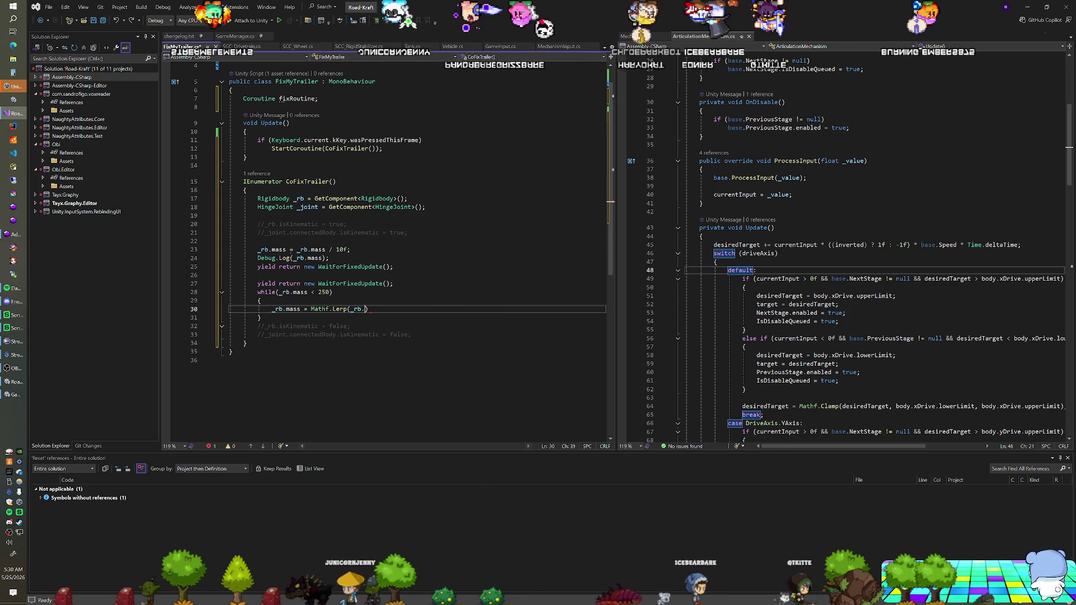
pyautogui.hotkey('ctrl', 'z')
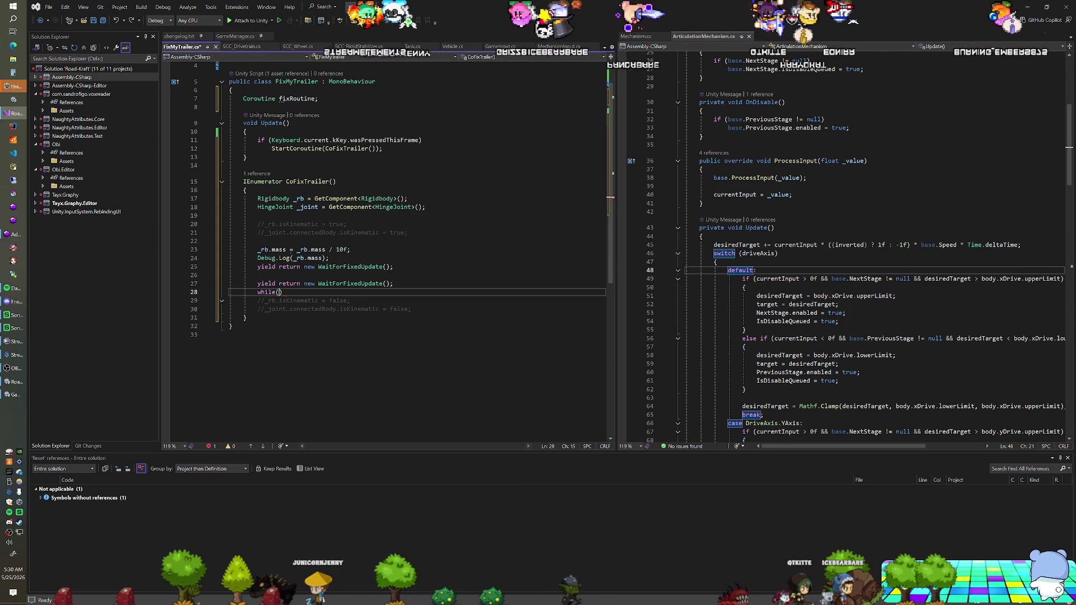
pyautogui.hotkey('ctrl', 'z')
pyautogui.hotkey('ctrl', 'z')
pyautogui.hotkey('ctrl', 'z')
pyautogui.hotkey('ctrl', 'z')
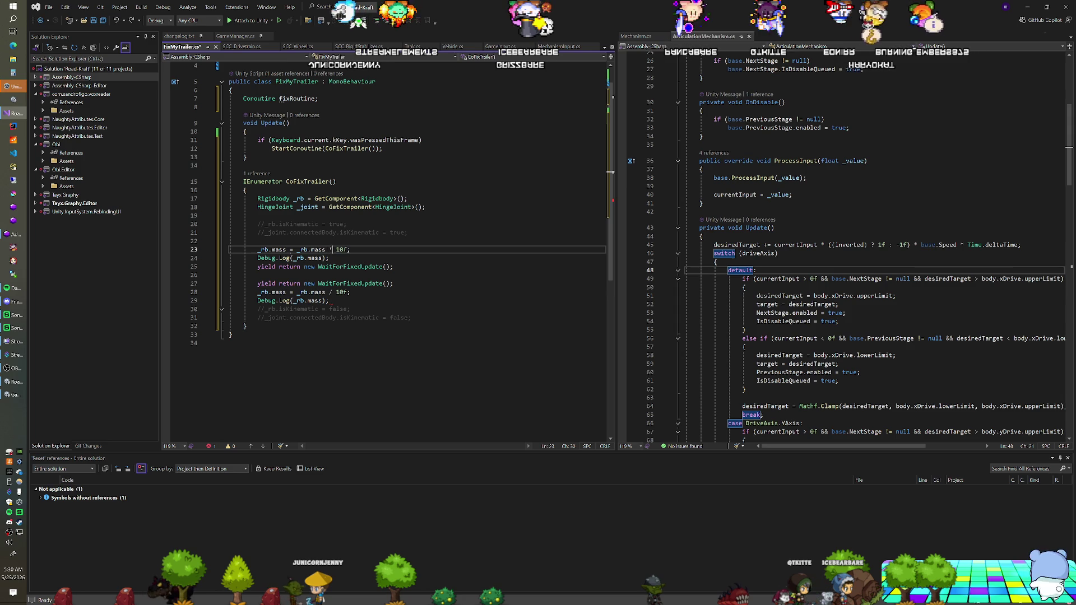
pyautogui.hotkey('ctrl', 's')
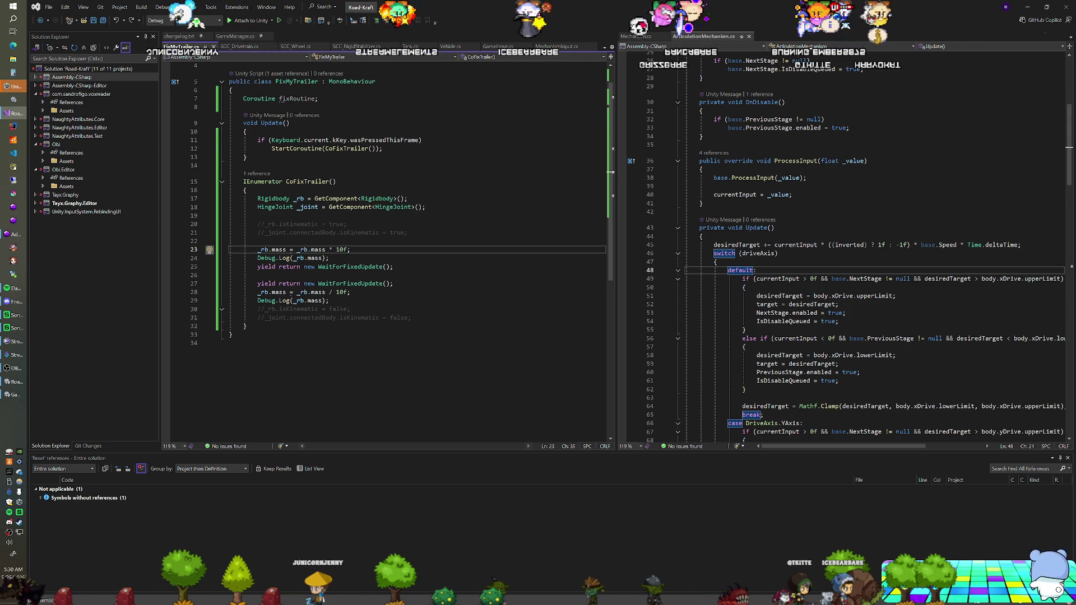
# Step: Make the coroutine set mass to _rb.mass / 10f, then _rb.mass * 10f; save and switch to Unity
pyautogui.press('BackSpace')
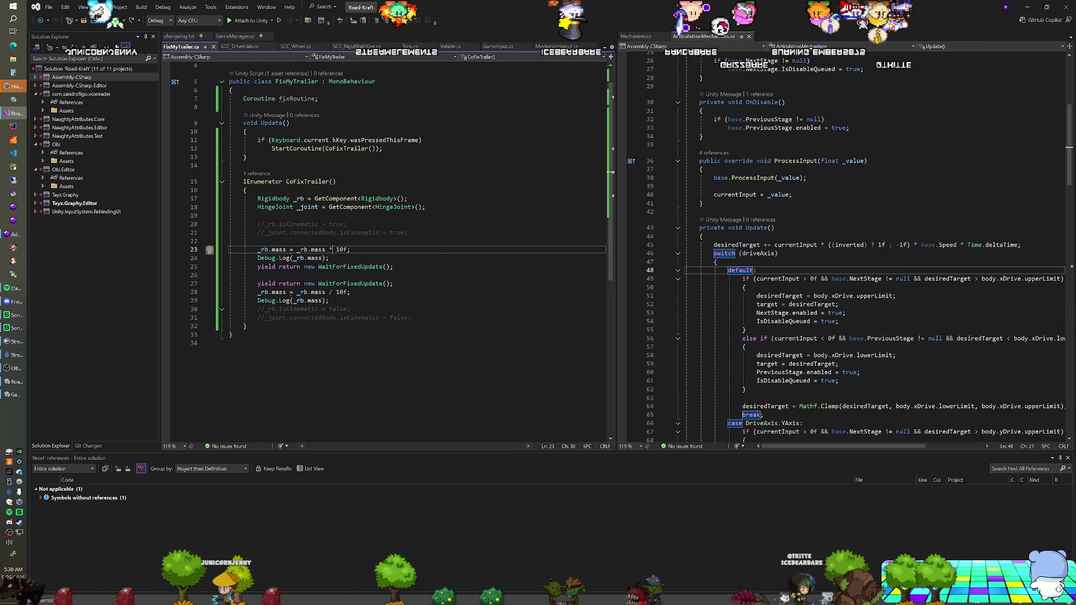
pyautogui.write('/')
pyautogui.press('Down')
pyautogui.press('Down')
pyautogui.press('Down')
pyautogui.press('BackSpace')
pyautogui.write('*')
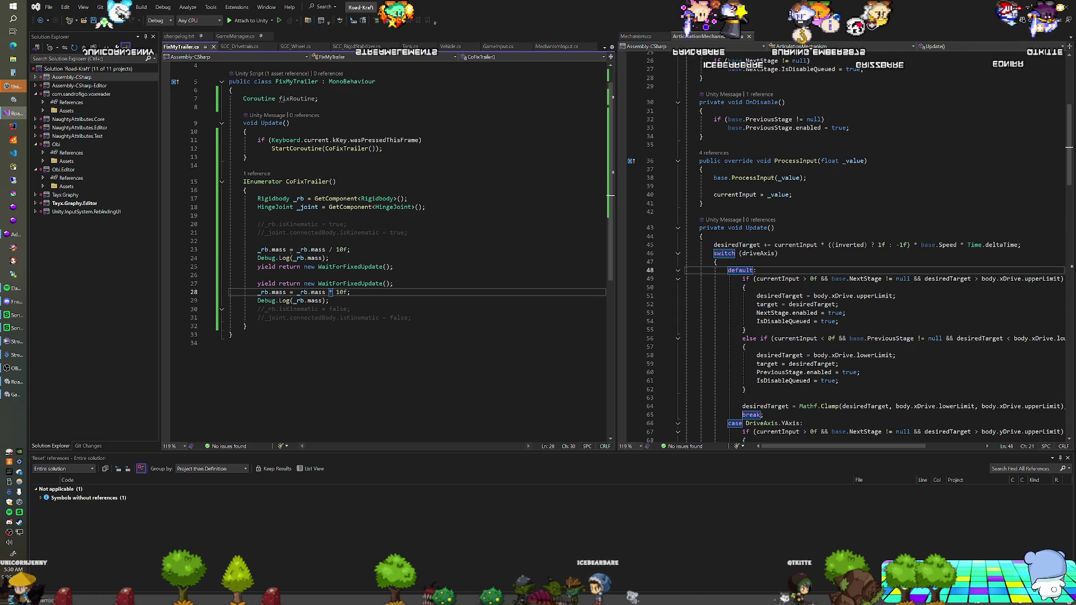
pyautogui.hotkey('ctrl', 's')
pyautogui.hotkey('alt', 'Tab')
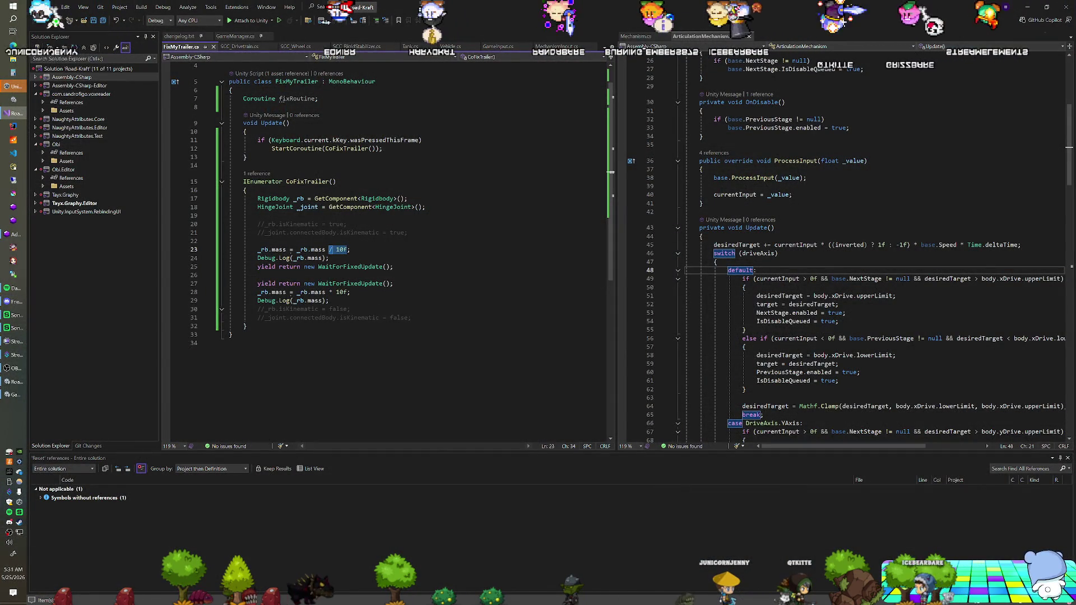
# Step: In CoFixTrailer, set the first mass assignment to 249 and the second to 250, then go to Unity to test
pyautogui.write('= 249')
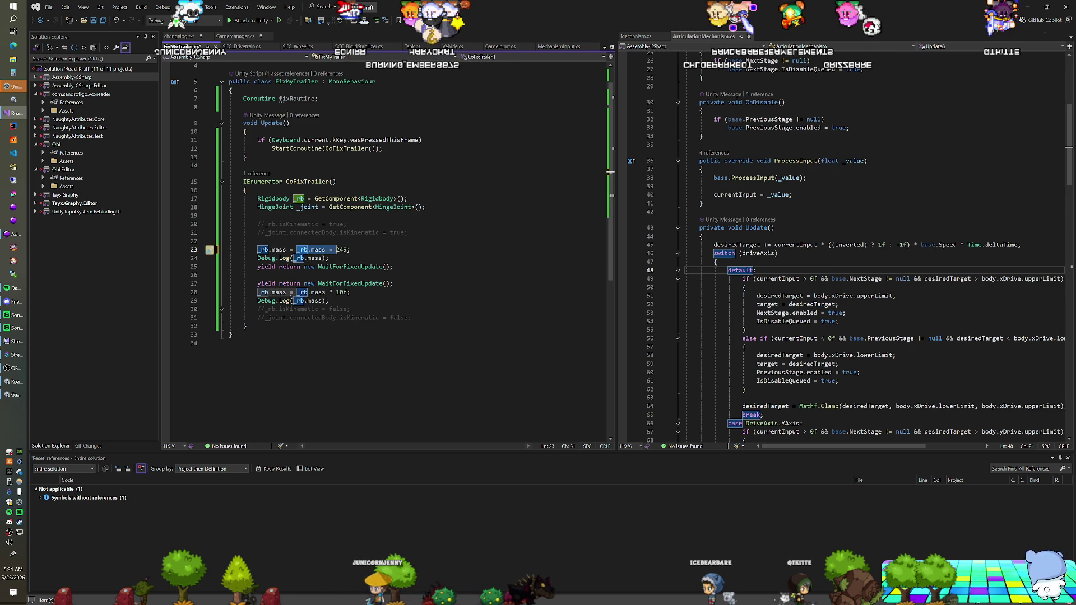
pyautogui.press('BackSpace')
pyautogui.click(300, 292)
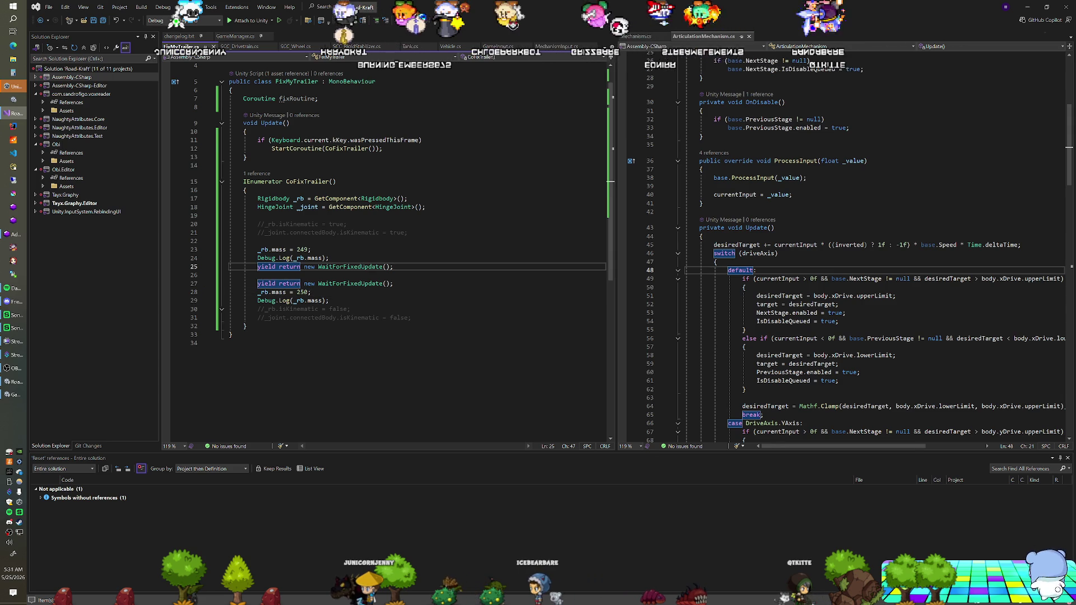
pyautogui.hotkey('alt', 'Tab')
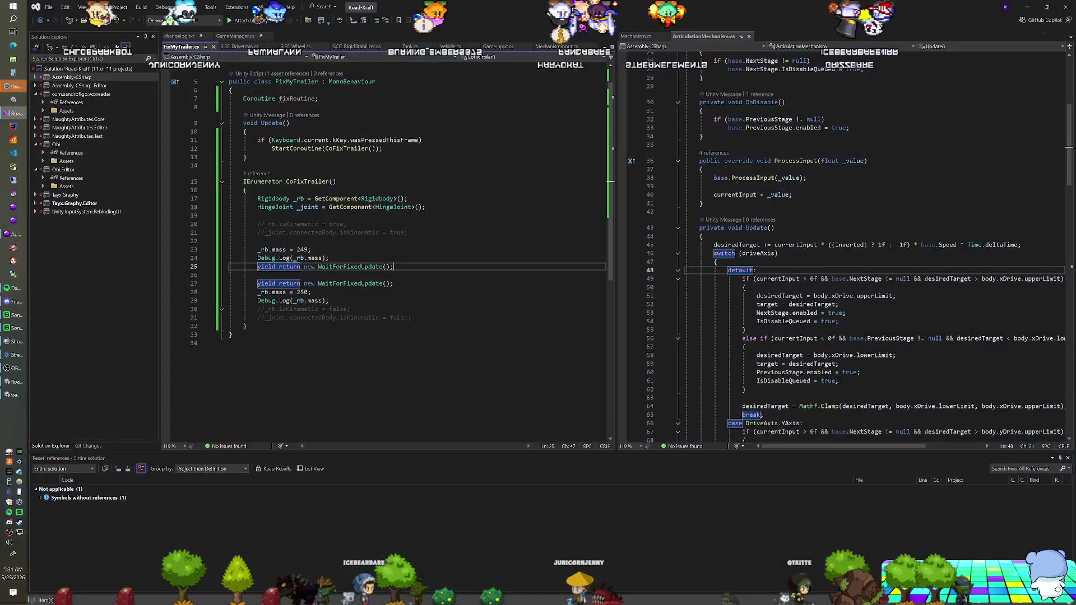
# Step: Change the line 23 mass value from 249 to 25, check WaitForFixedUpdate, and return to Unity to recompile
pyautogui.click(309, 249)
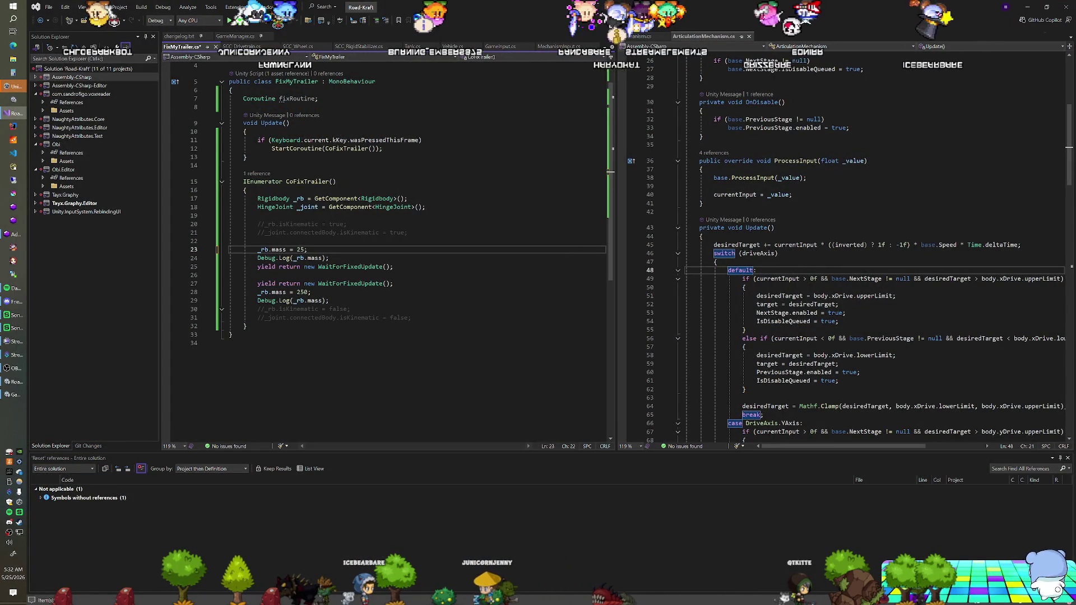
pyautogui.click(326, 283)
pyautogui.hotkey('alt', 'Tab')
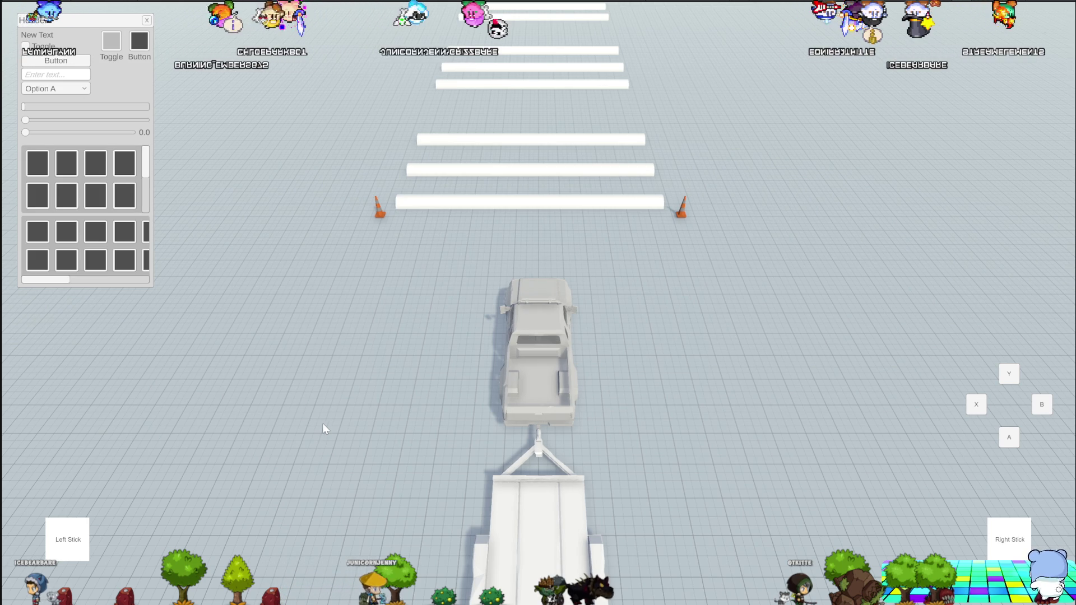
pyautogui.hotkey('alt', 'Tab')
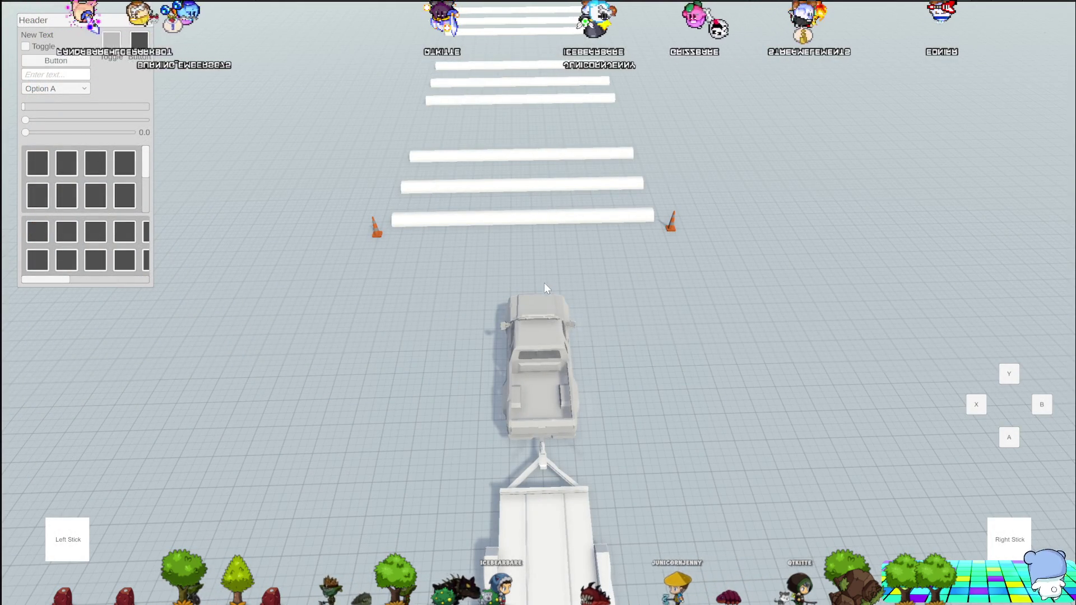
pyautogui.press('c')
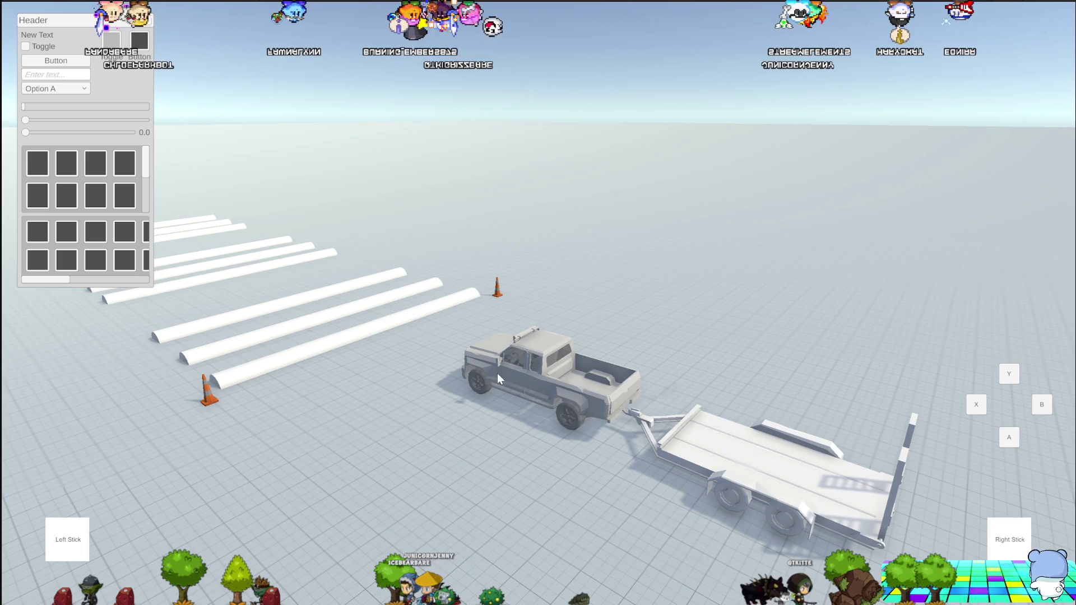
pyautogui.press('w')
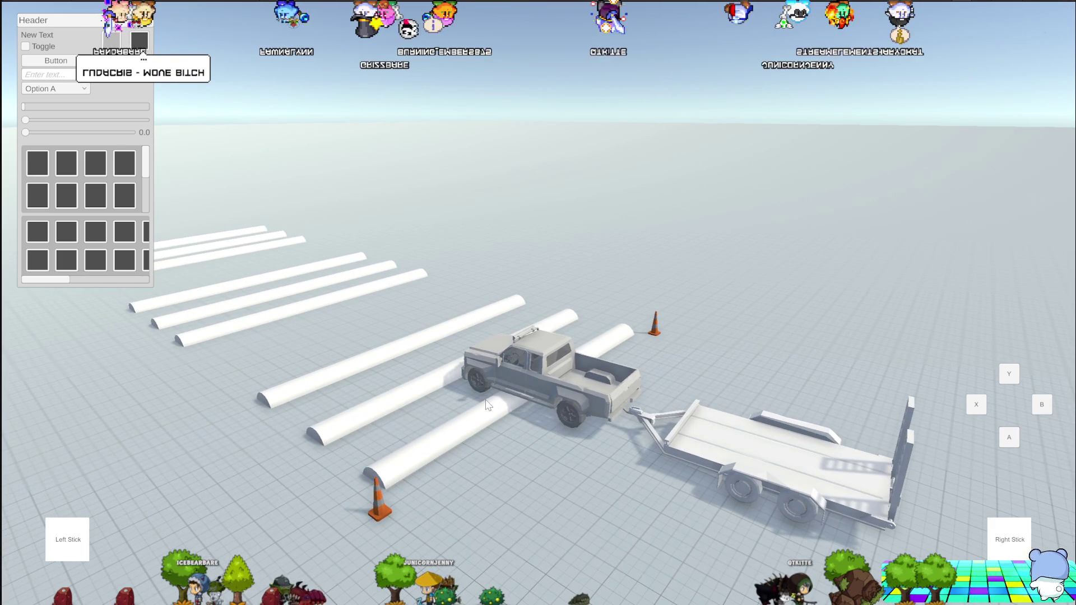
pyautogui.press('r')
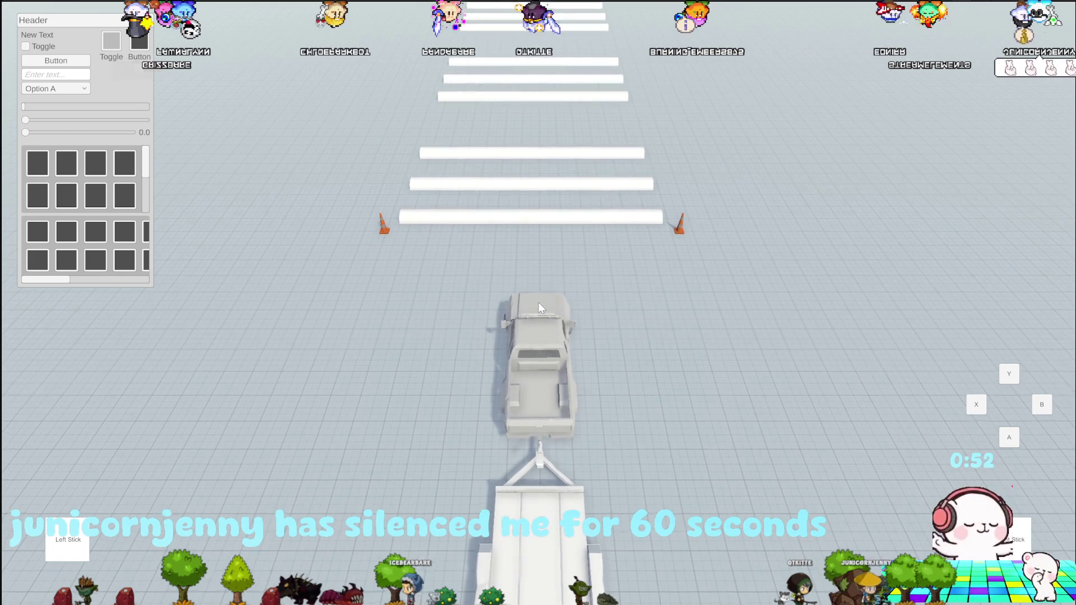
pyautogui.press('w')
pyautogui.press('a')
pyautogui.press('w')
pyautogui.press('a')
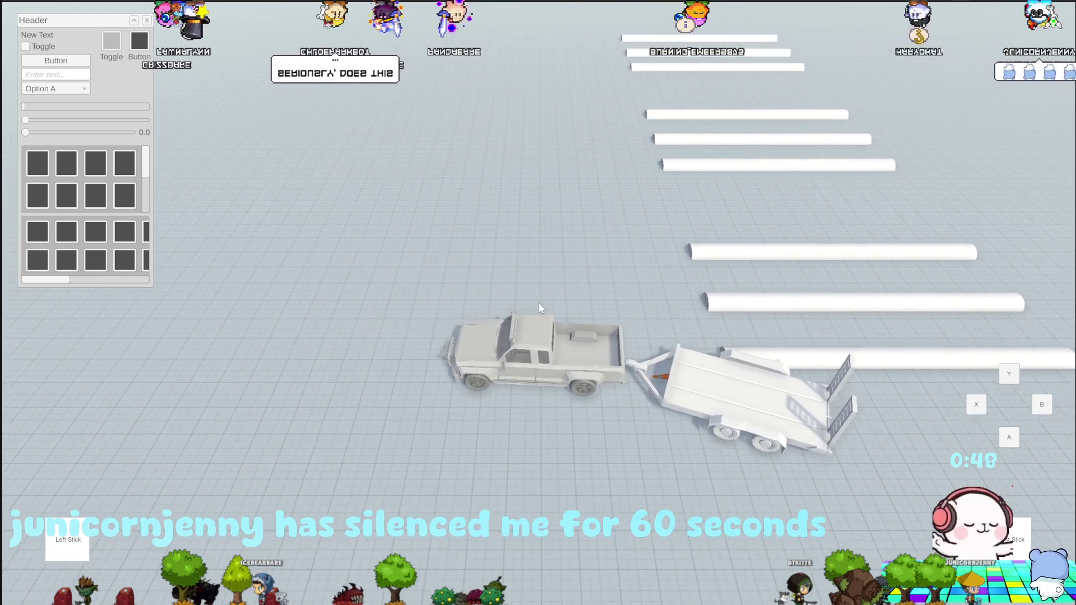
pyautogui.press('w')
pyautogui.press('r')
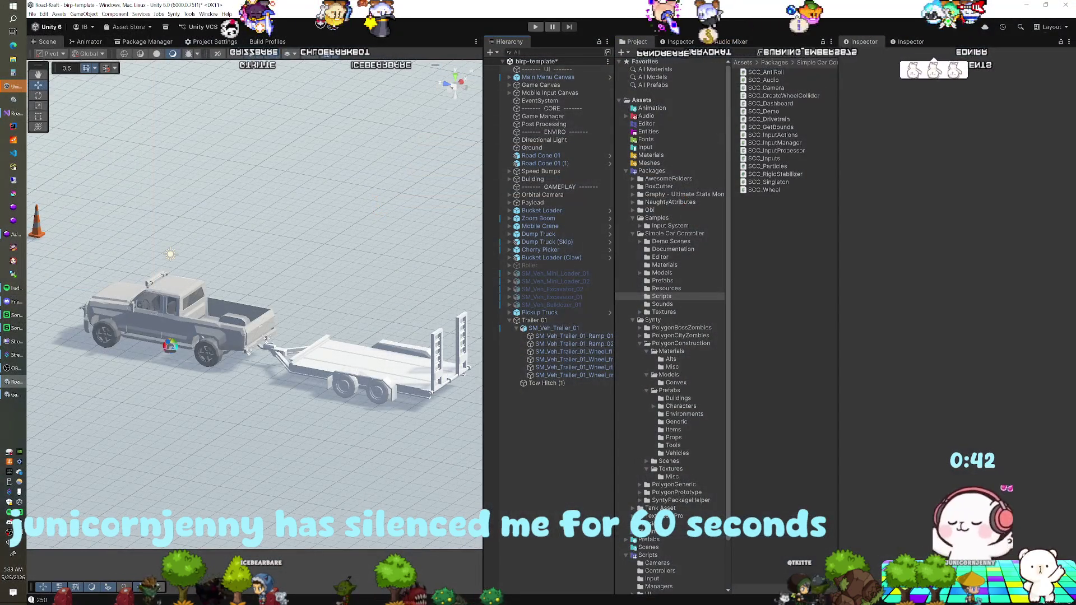
# Step: Exit Play mode and inspect Wheel_FL–Wheel_RR, the Wheel Colliders parent, and Trailer 01's Rigidbody and Hinge Joint
pyautogui.click(536, 26)
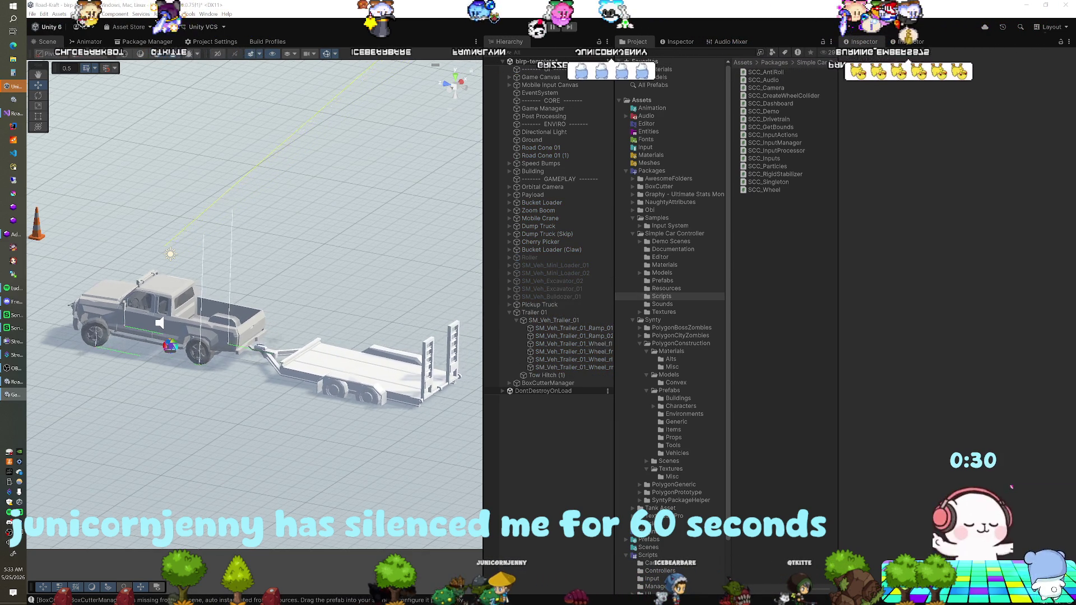
pyautogui.press('w')
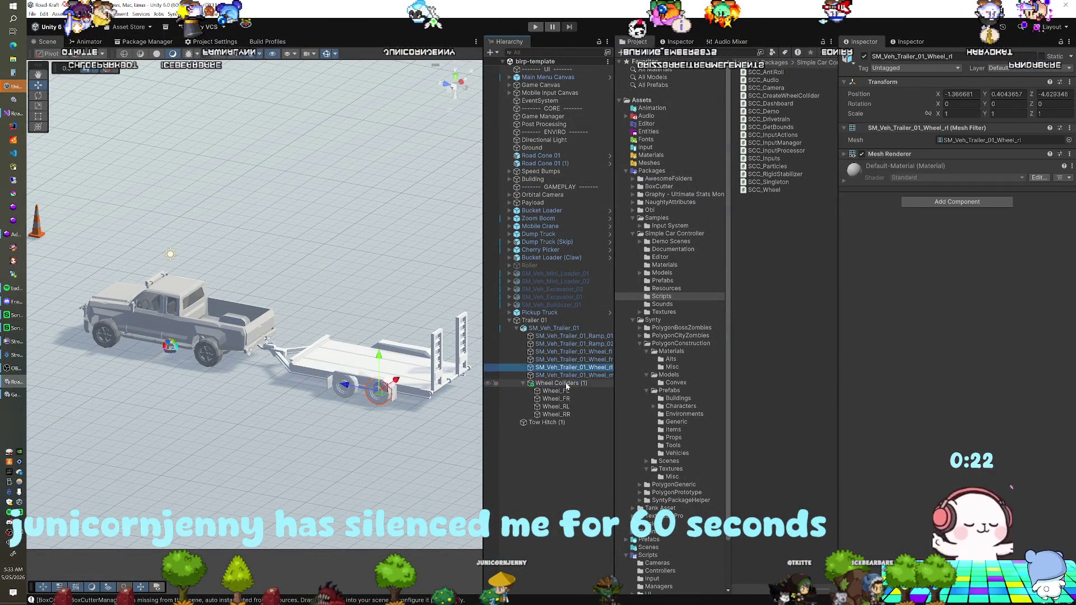
pyautogui.click(556, 391)
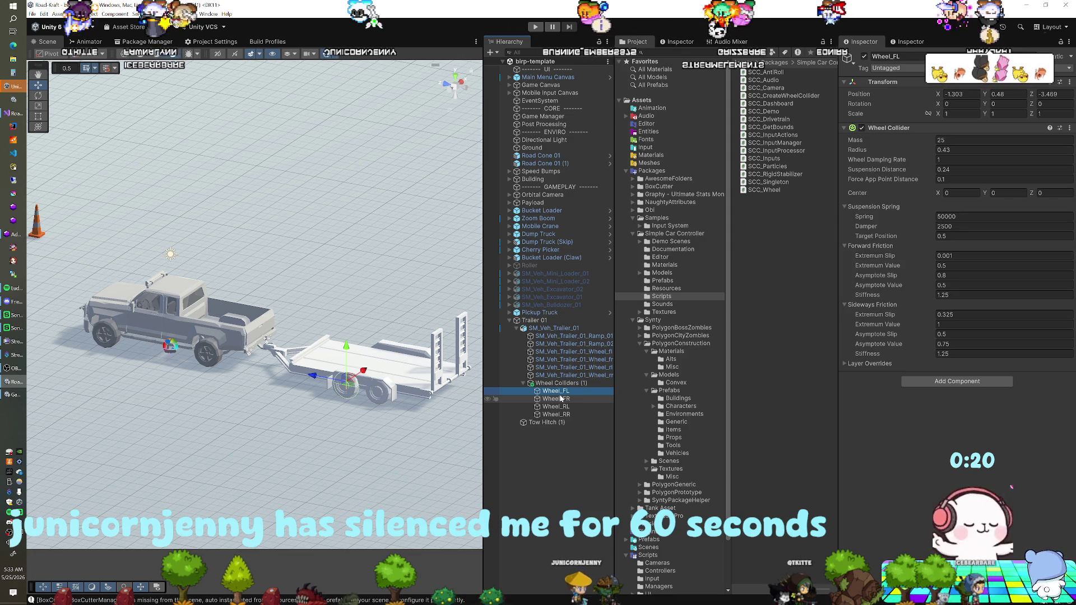
pyautogui.keyDown('shift'); pyautogui.click(557, 415); pyautogui.keyUp('shift')
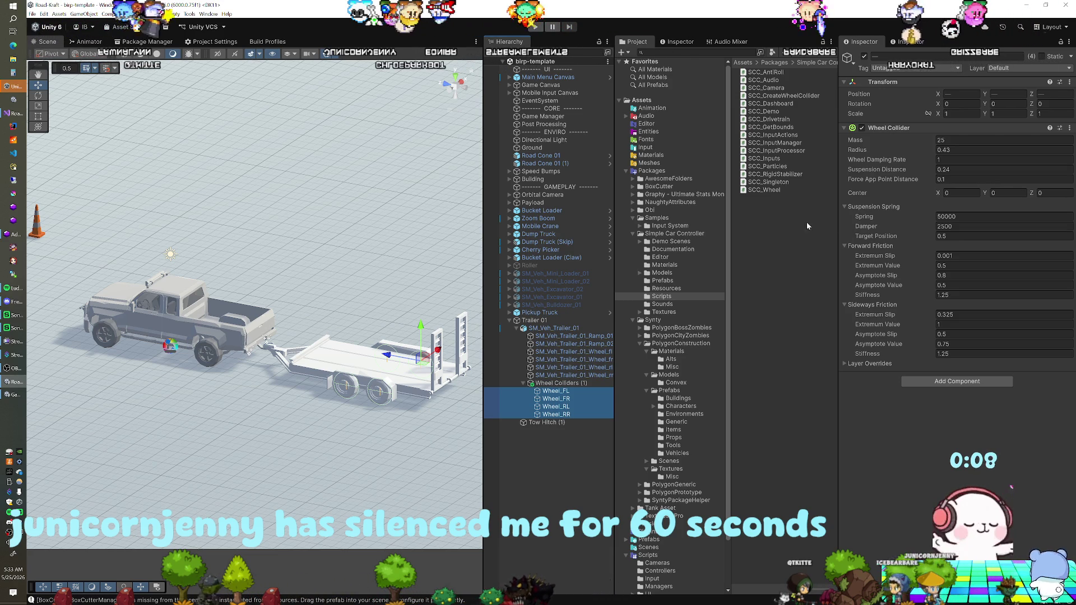
pyautogui.click(554, 383)
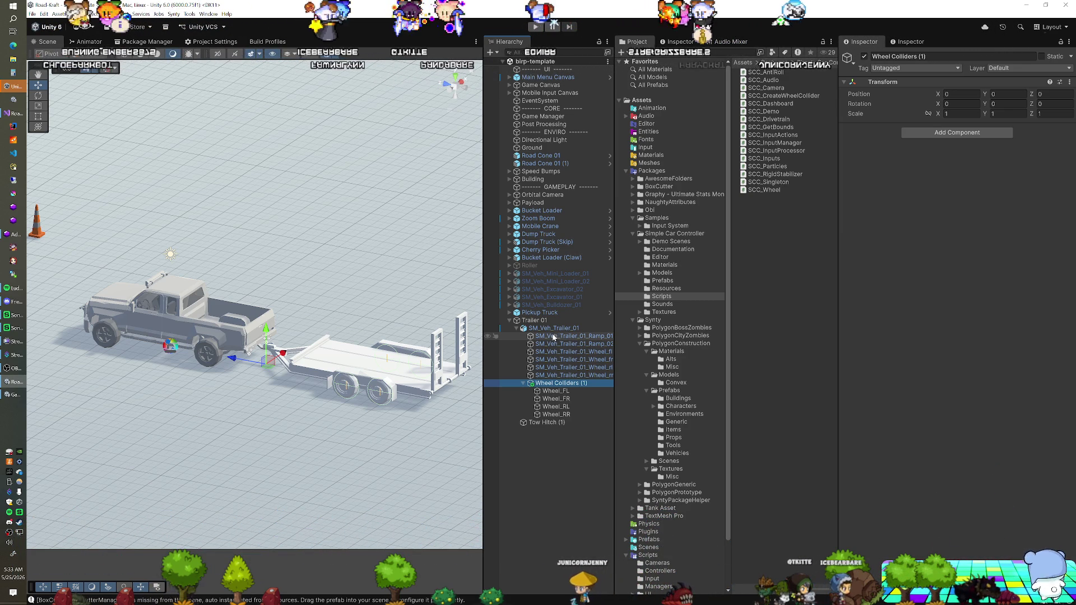
pyautogui.click(541, 312)
pyautogui.click(545, 320)
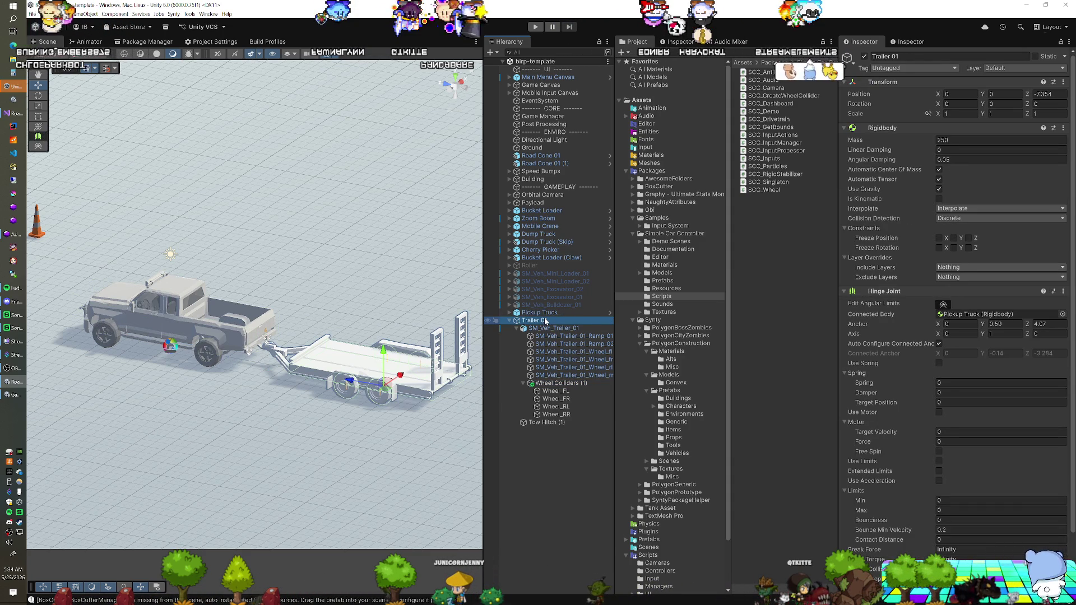
# Step: Compare the Pickup Truck's components with Trailer 01's, then start a test run with the lighter trailer
pyautogui.click(545, 312)
pyautogui.click(544, 320)
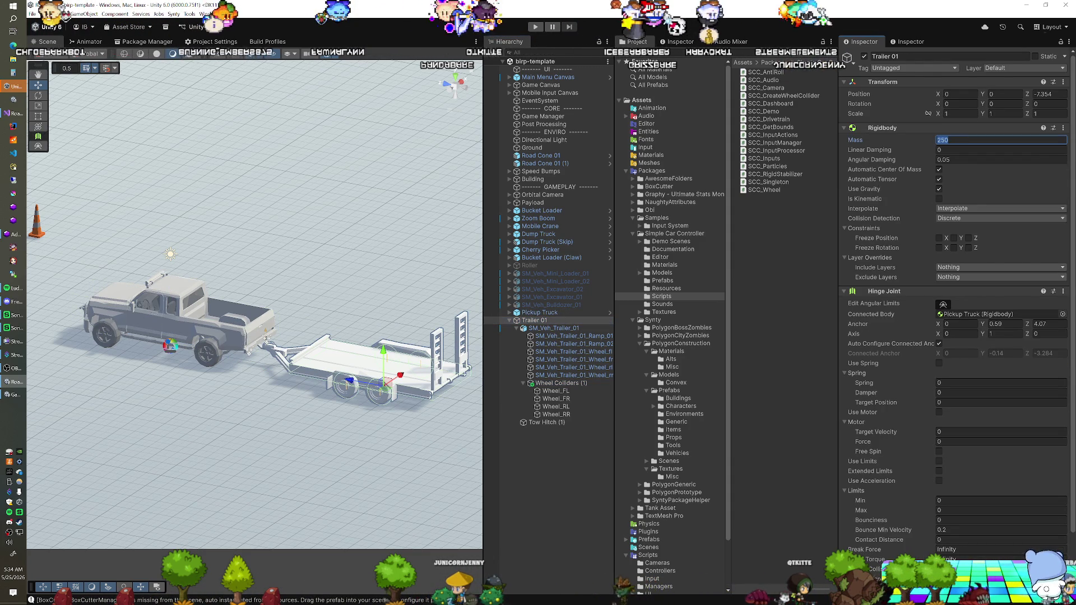
pyautogui.click(535, 26)
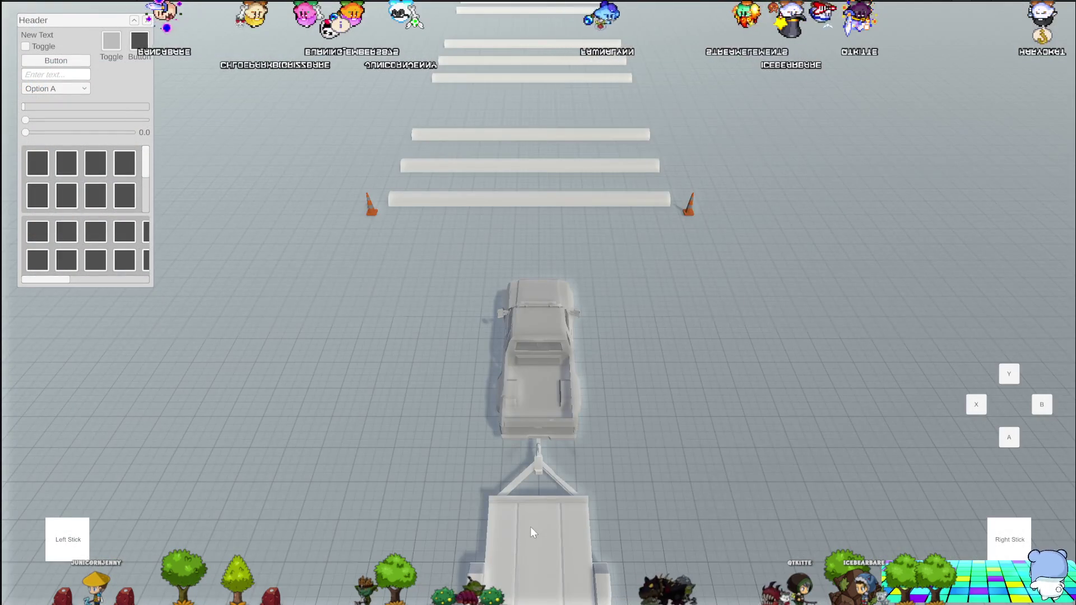
# Step: Drive the truck toward the crosswalk, turning hard left with the trailer, then return to FixMyTrailer
pyautogui.press('w')
pyautogui.press('a')
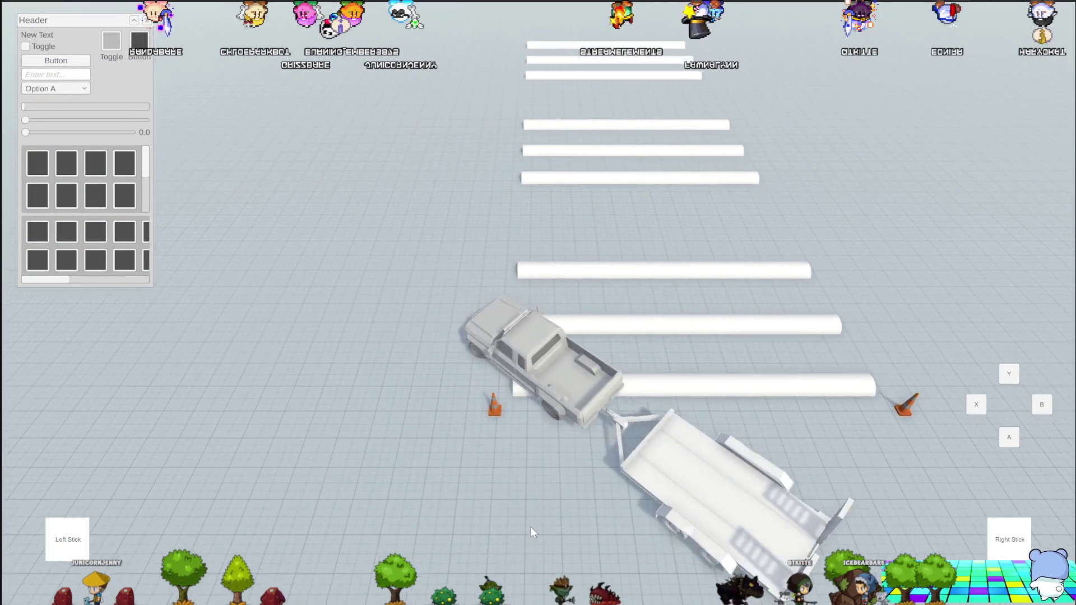
pyautogui.press('a')
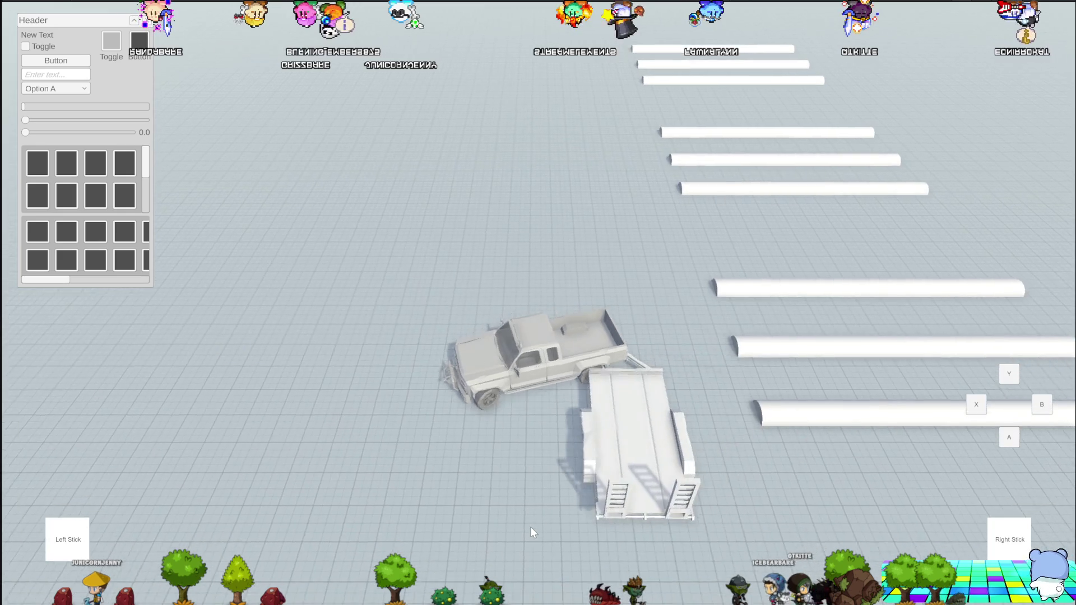
pyautogui.press('w')
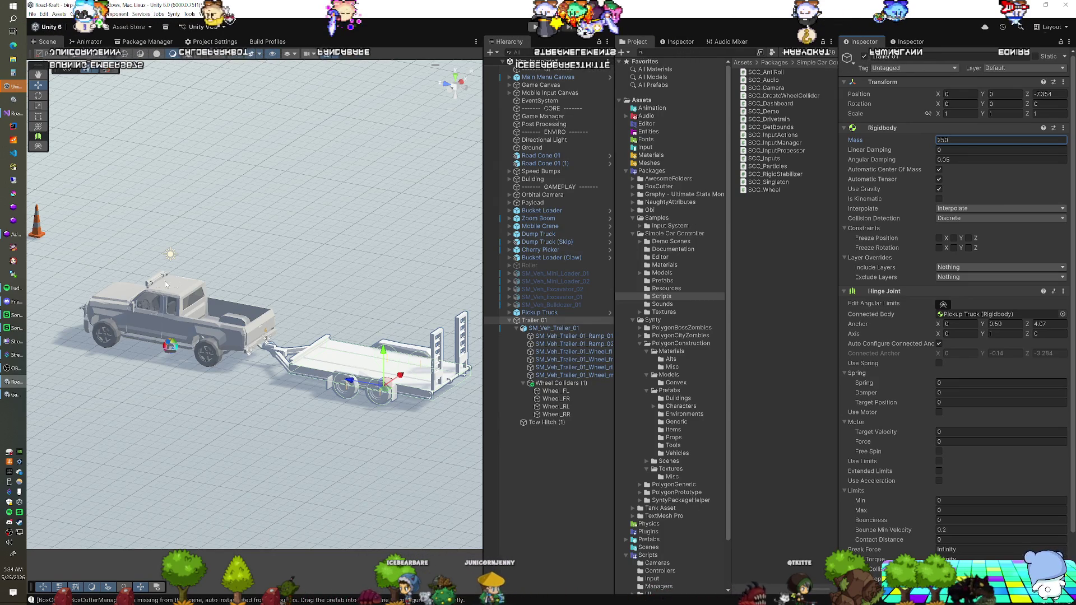
pyautogui.click(18, 120)
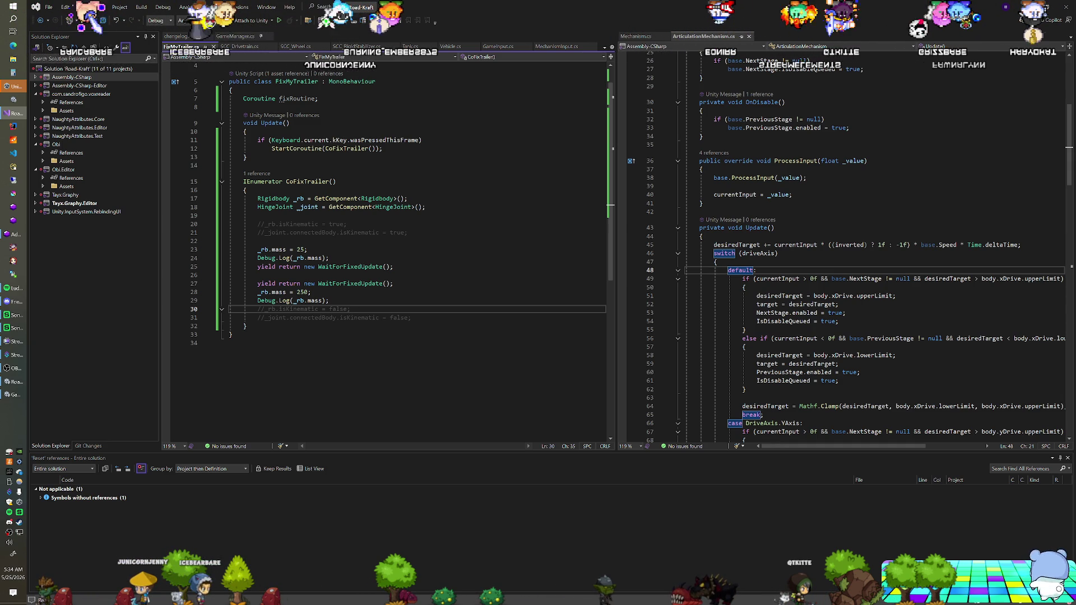
# Step: Delete the Keyboard K if-check above the coroutine start in FixMyTrailer
pyautogui.click(272, 148)
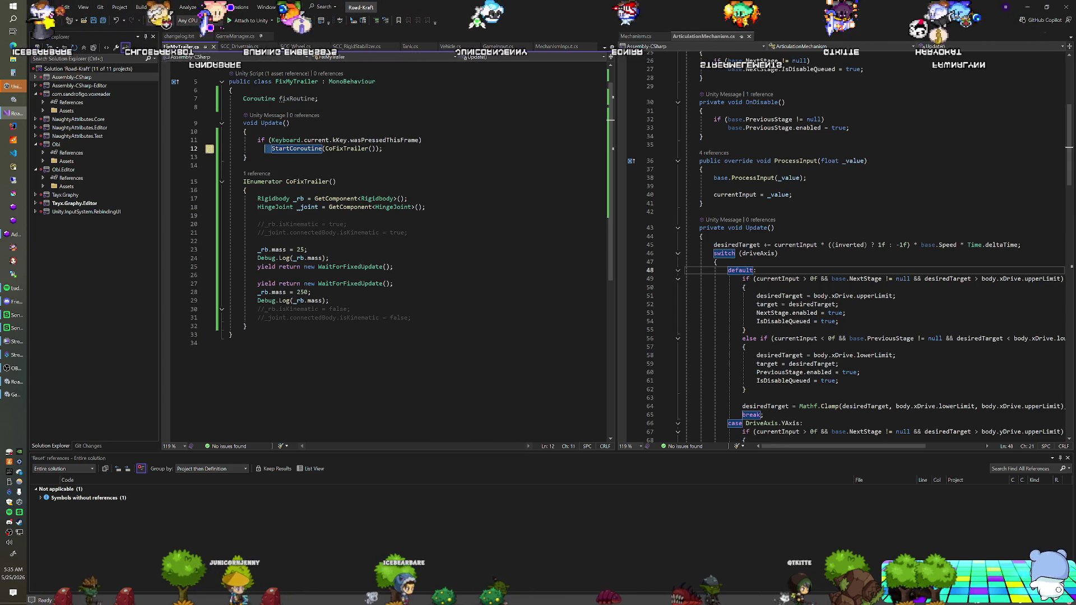
pyautogui.hotkey('shift', 'Up')
pyautogui.hotkey('shift', 'Home')
pyautogui.press('Delete')
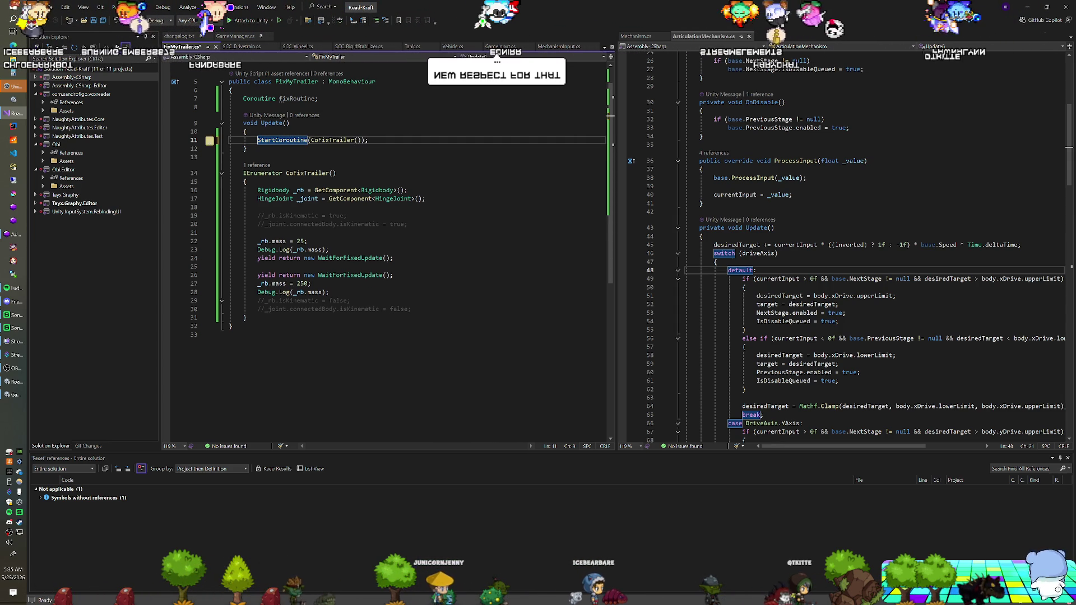
# Step: Remove the HingeJoint lookup and mass-25 lines from CoFixTrailer
pyautogui.click(329, 249)
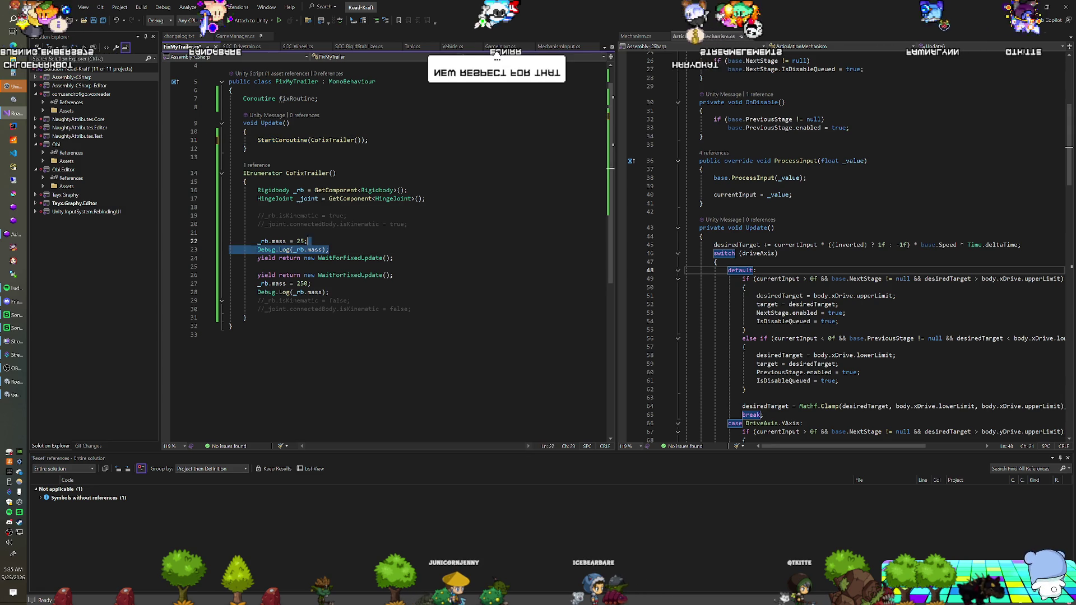
pyautogui.hotkey('shift', 'Up')
pyautogui.hotkey('shift', 'Up')
pyautogui.hotkey('shift', 'Up')
pyautogui.press('Delete')
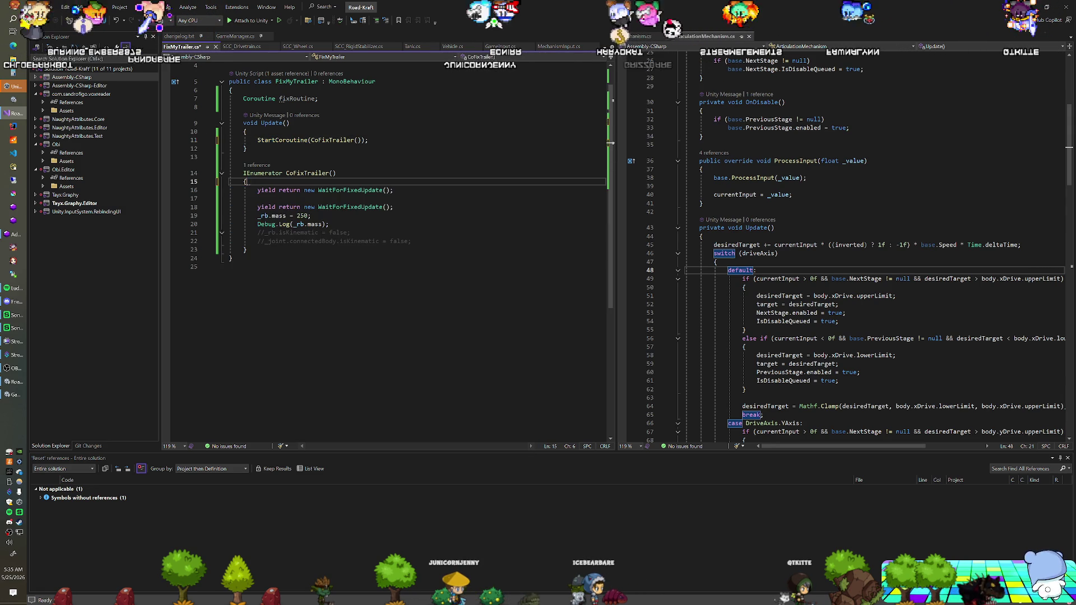
pyautogui.press('Down')
pyautogui.press('Down')
pyautogui.hotkey('ctrl', 'z')
pyautogui.press('Down')
pyautogui.press('Down')
pyautogui.press('Down')
pyautogui.press('End')
pyautogui.hotkey('shift', 'Up')
pyautogui.hotkey('shift', 'Up')
pyautogui.hotkey('shift', 'Up')
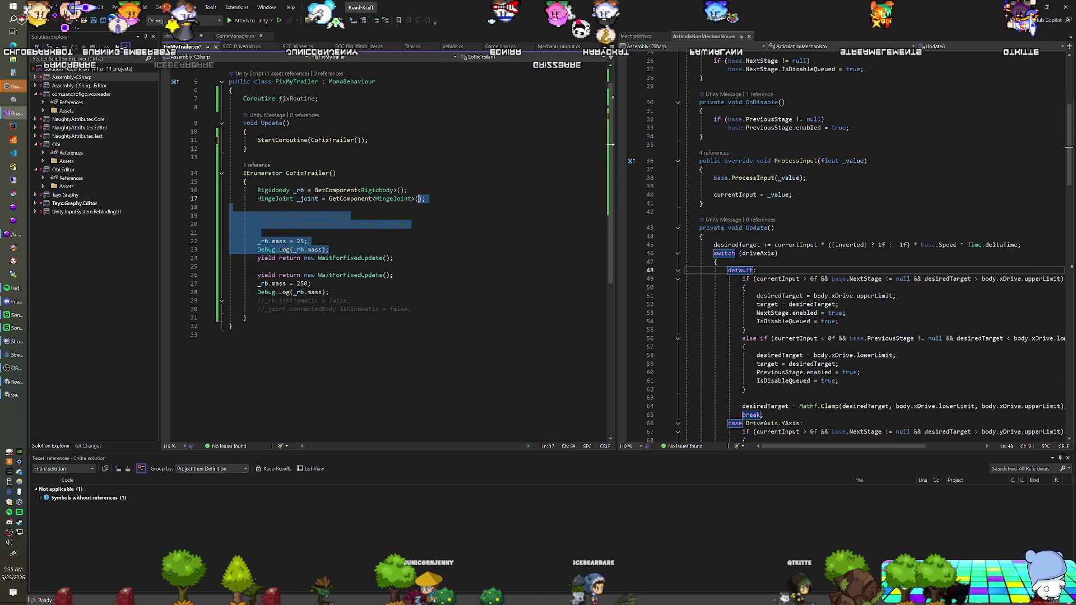
pyautogui.press('Delete')
# Step: Save FixMyTrailer.cs and run the game in Unity with Ctrl+P
pyautogui.hotkey('ctrl', 's')
pyautogui.hotkey('alt', 'Tab')
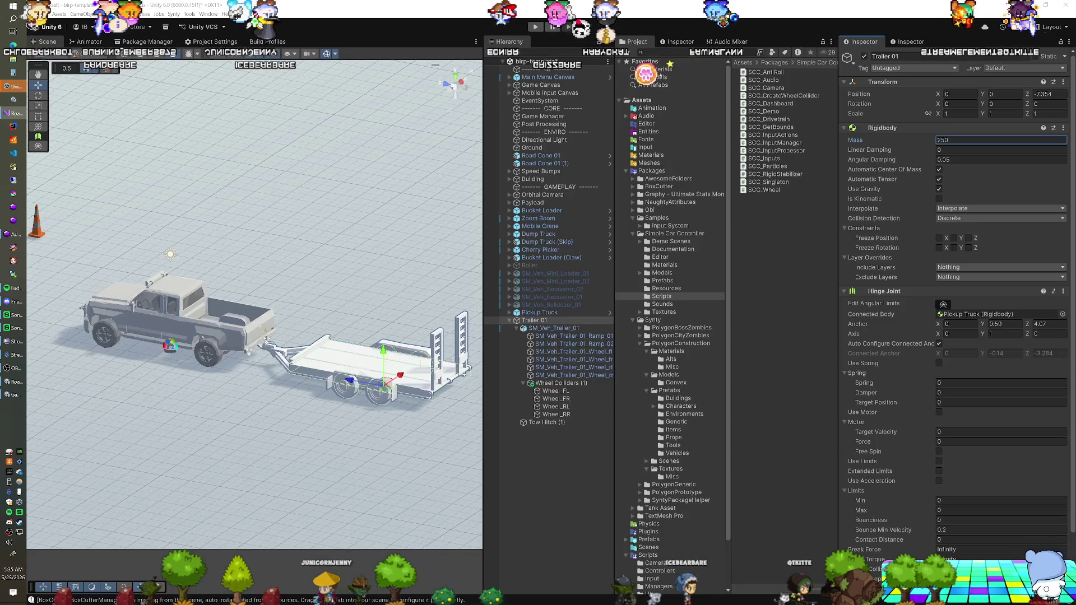
pyautogui.hotkey('ctrl', 'p')
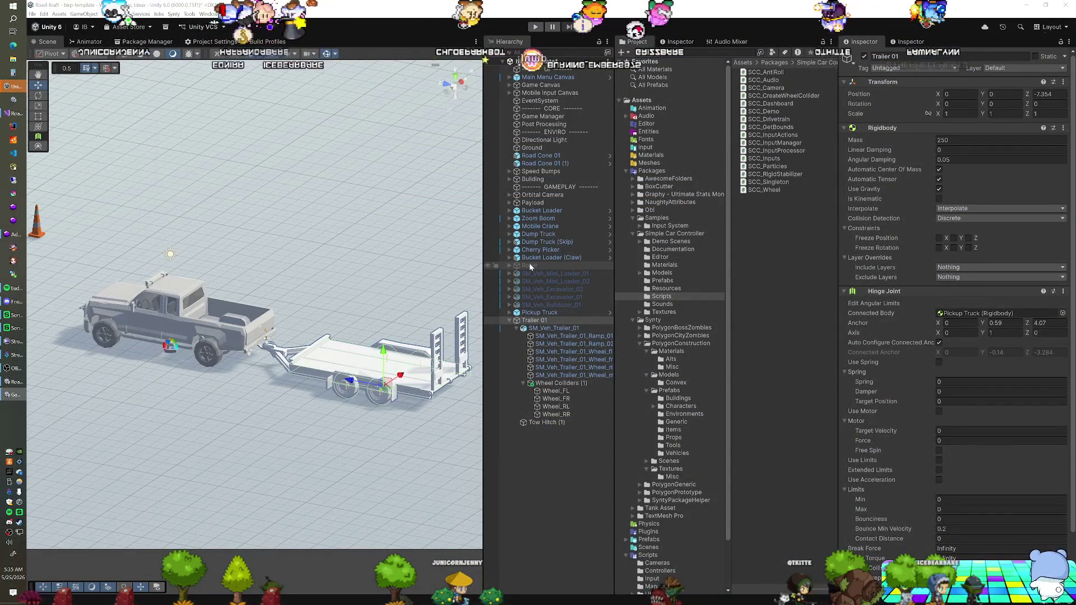
# Step: Set Trailer 01's Rigidbody Mass to 25 and enter Play mode to test towing
pyautogui.click(953, 140)
pyautogui.write('25')
pyautogui.scroll(-2, 952, 336)
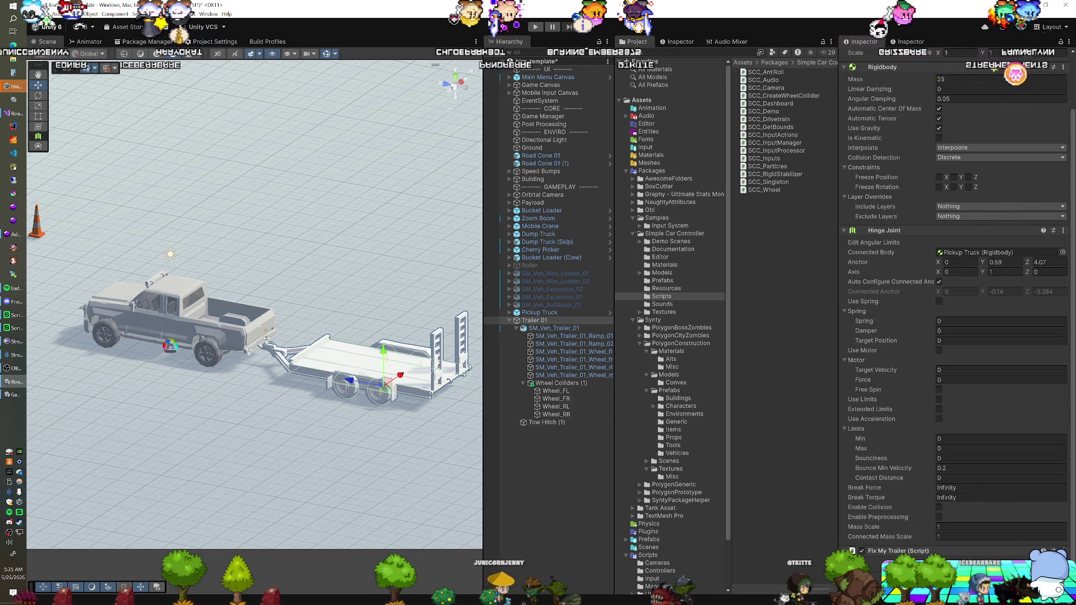
pyautogui.click(532, 26)
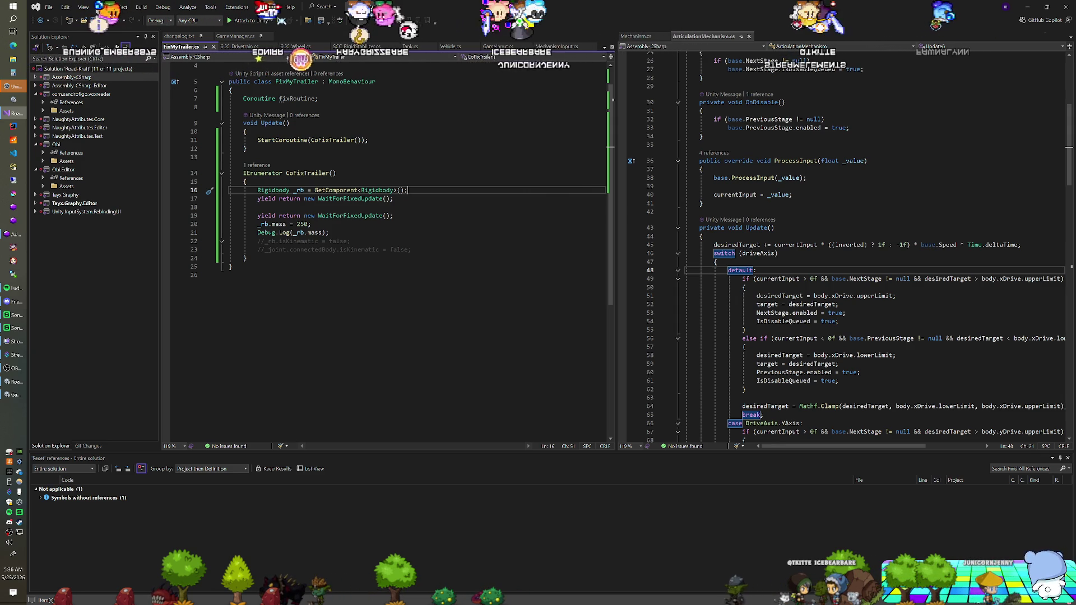
# Step: Add a 'WheelCollider[] wheels;' field below the coroutine field
pyautogui.click(318, 99)
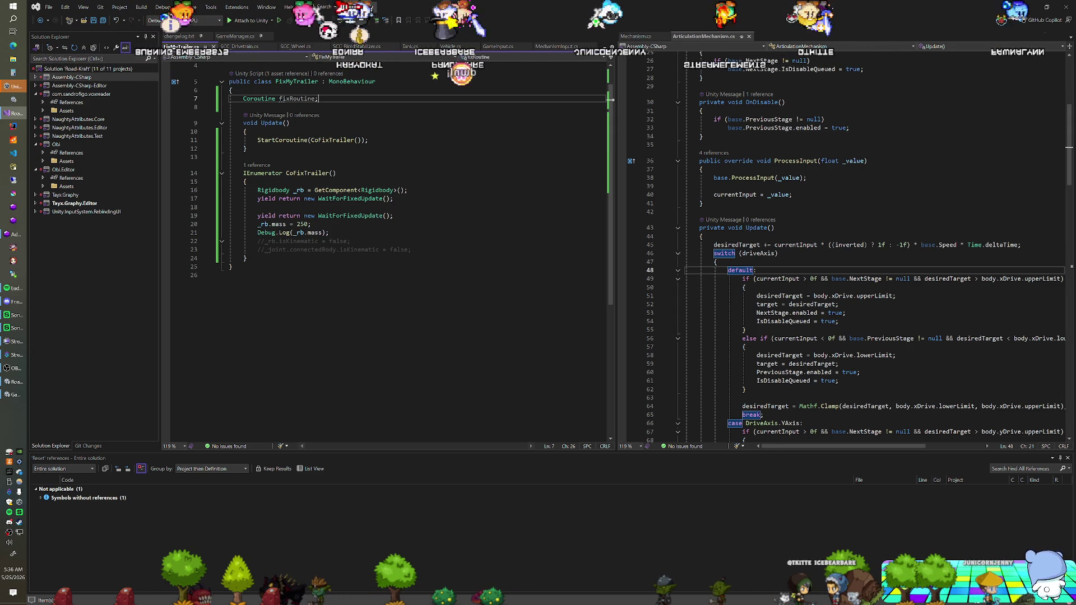
pyautogui.press('Return')
pyautogui.press('Return')
pyautogui.write('Wheel')
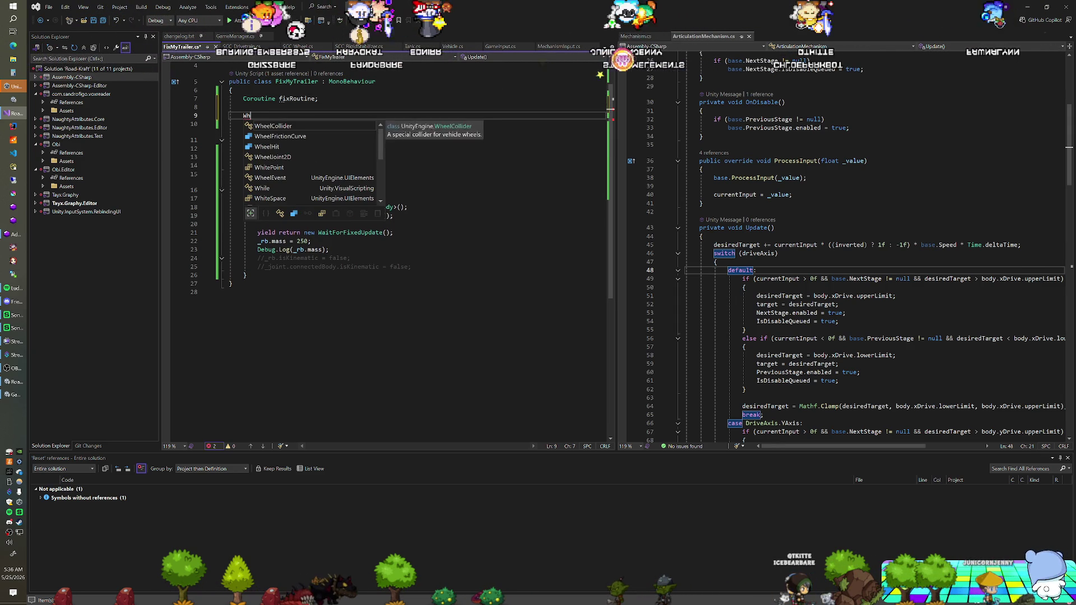
pyautogui.press('Tab')
pyautogui.write('[] w')
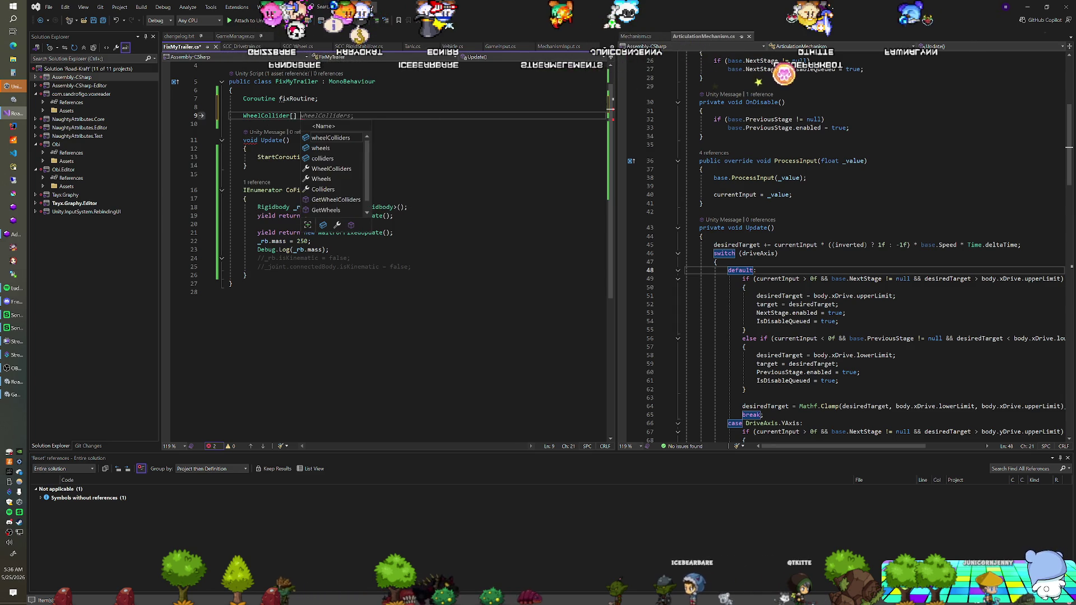
pyautogui.write('heels;')
# Step: At the top of Update, assign wheels = GetComponentsInChildren<WheelCollider>()
pyautogui.click(246, 148)
pyautogui.press('Return')
pyautogui.press('Return')
pyautogui.press('Up')
pyautogui.write('wheels')
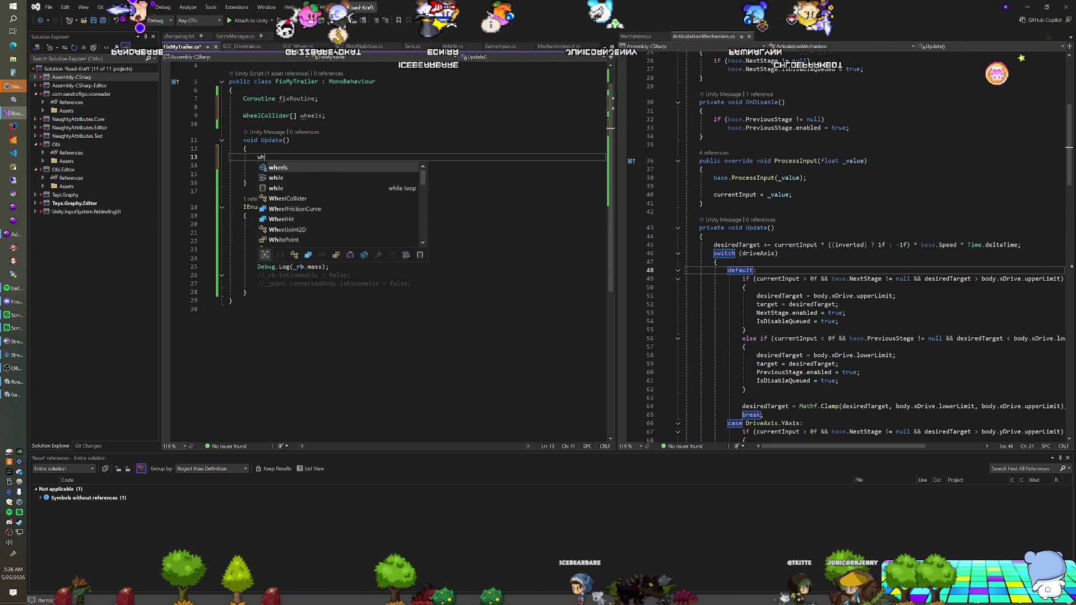
pyautogui.write(' = GetCOmpon')
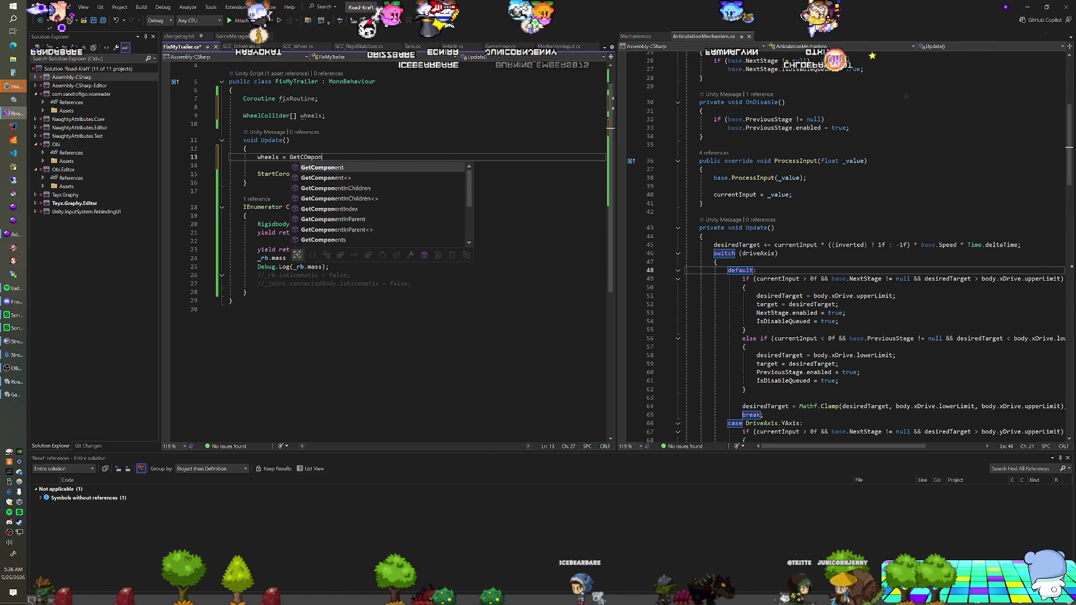
pyautogui.press('Down')
pyautogui.press('Down')
pyautogui.press('Tab')
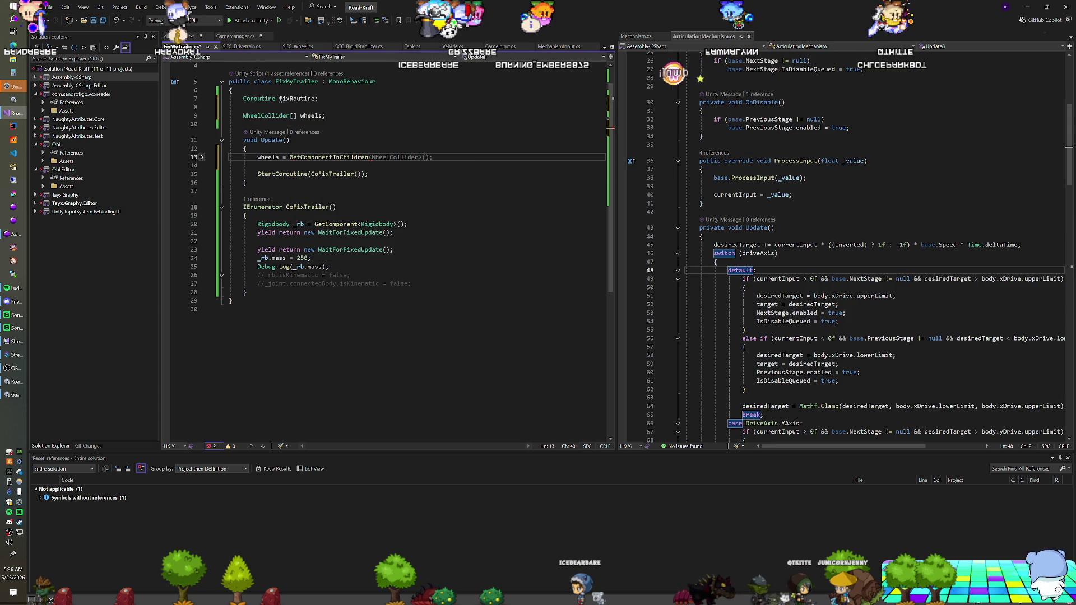
pyautogui.press('Left')
pyautogui.press('Left')
pyautogui.press('Left')
pyautogui.write('s')
pyautogui.press('End')
pyautogui.write('<Whe')
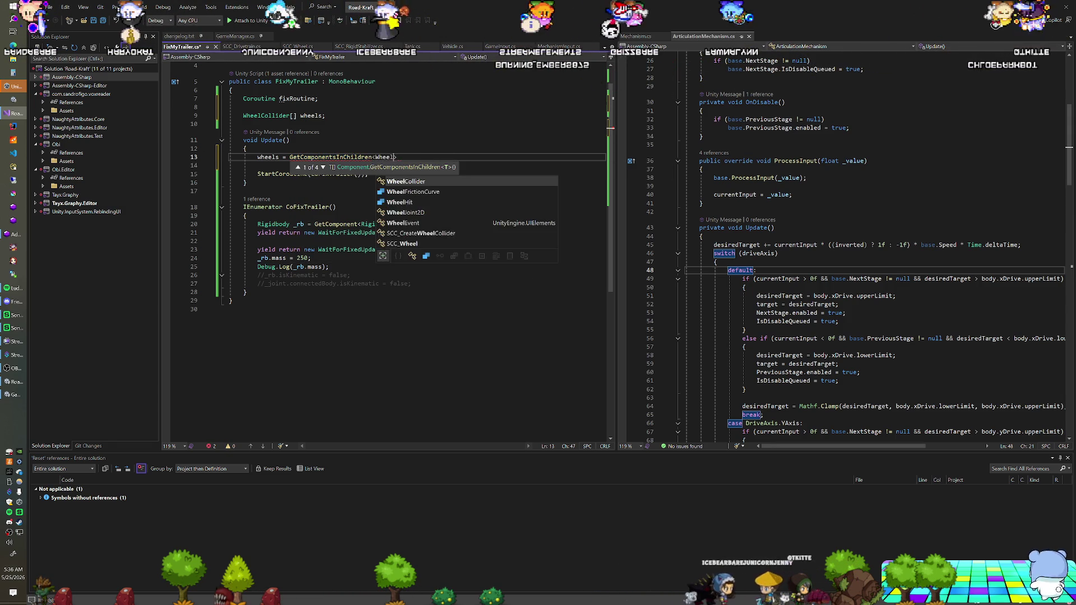
pyautogui.press('Tab')
pyautogui.press('Tab')
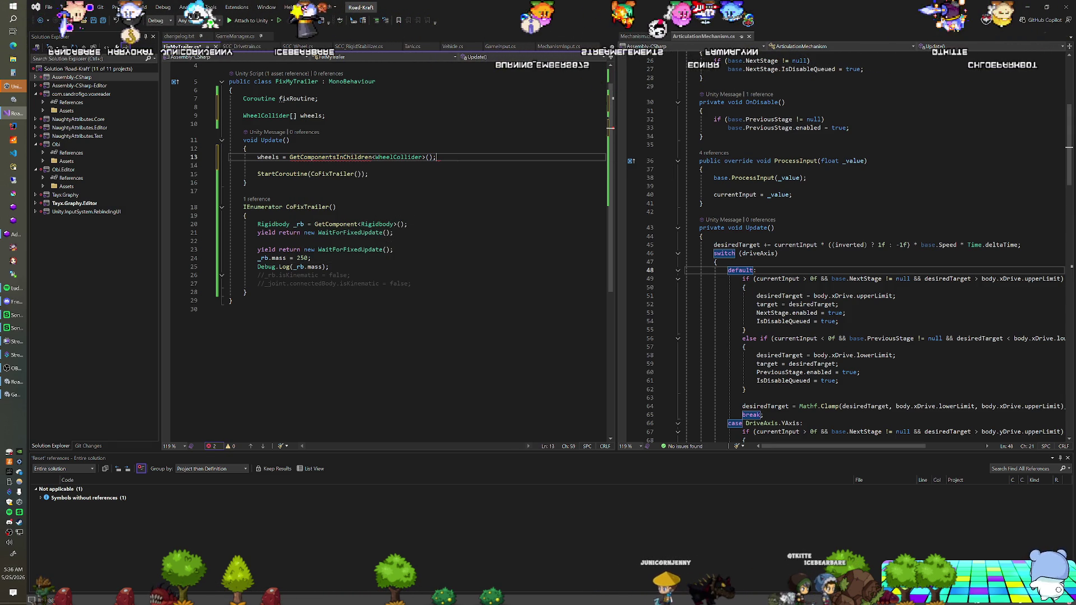
# Step: Replace the mass-250 and log lines with a foreach loop setting each _wheel.enabled = true
pyautogui.click(329, 267)
pyautogui.hotkey('shift', 'Up')
pyautogui.hotkey('shift', 'Home')
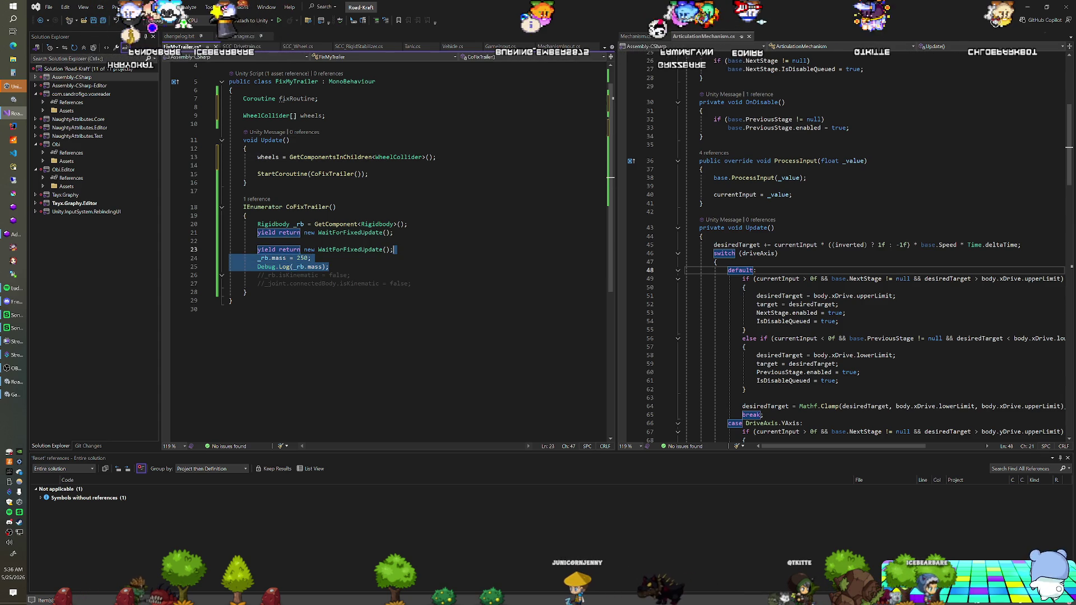
pyautogui.press('BackSpace')
pyautogui.write('foreach(Whe')
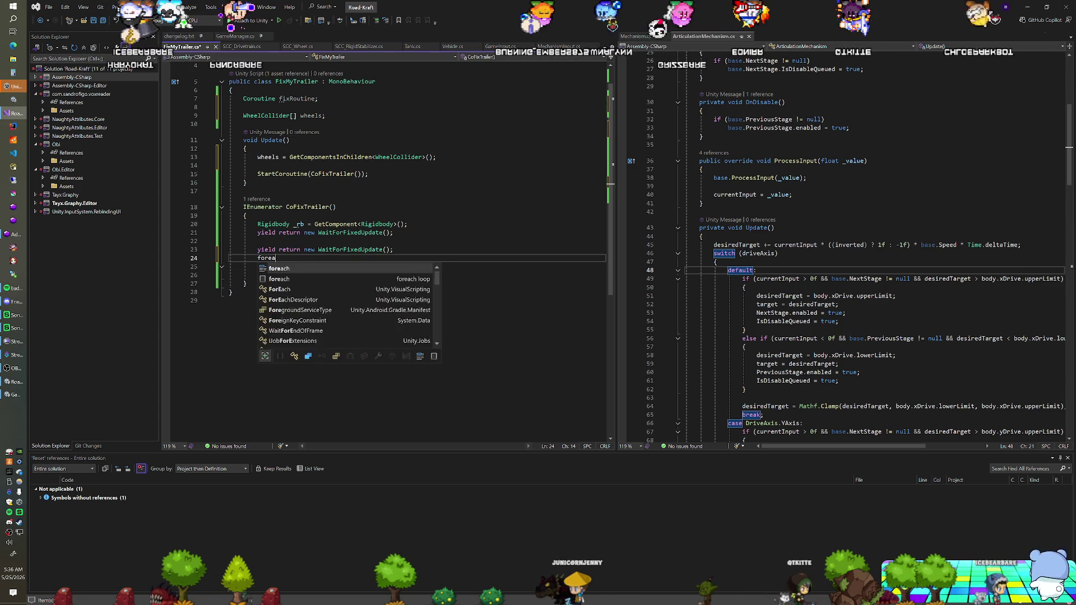
pyautogui.press('Tab')
pyautogui.write('_wheel')
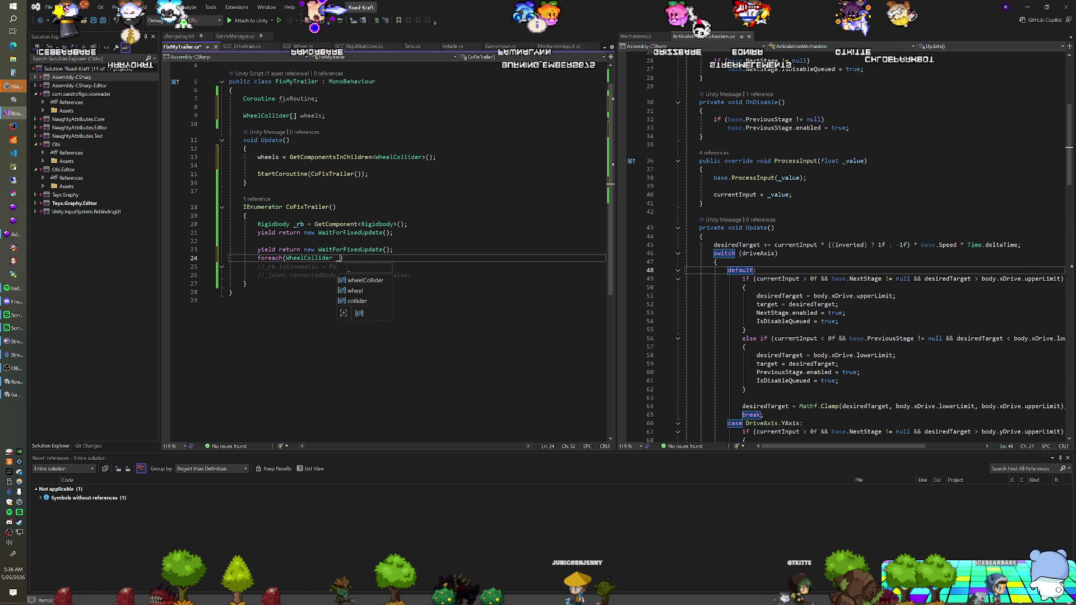
pyautogui.write(' in wheels)')
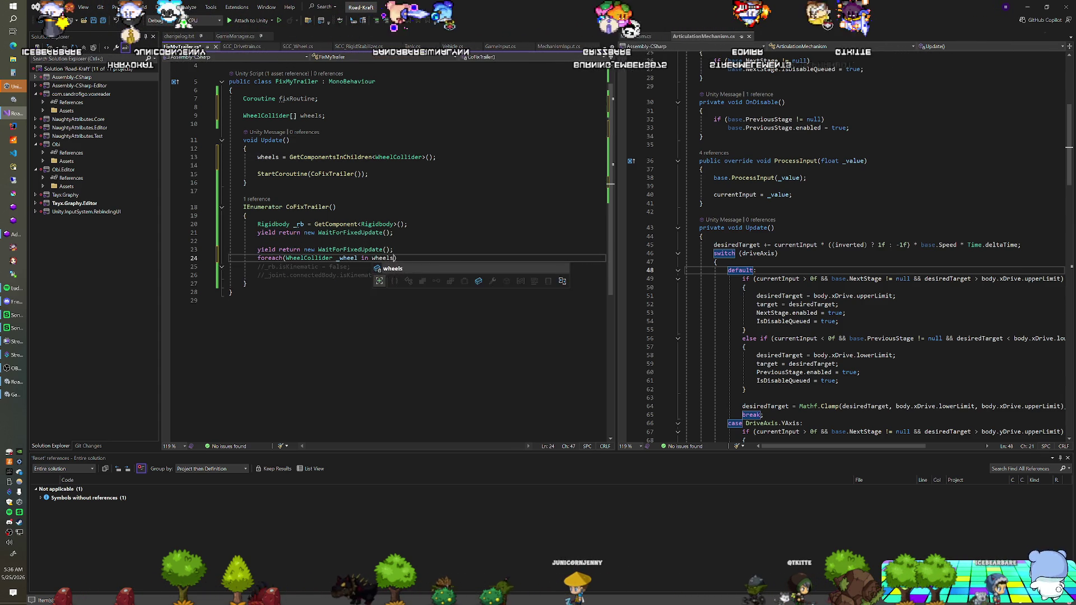
pyautogui.press('Return')
pyautogui.write('_w')
pyautogui.press('Tab')
pyautogui.write('.enab')
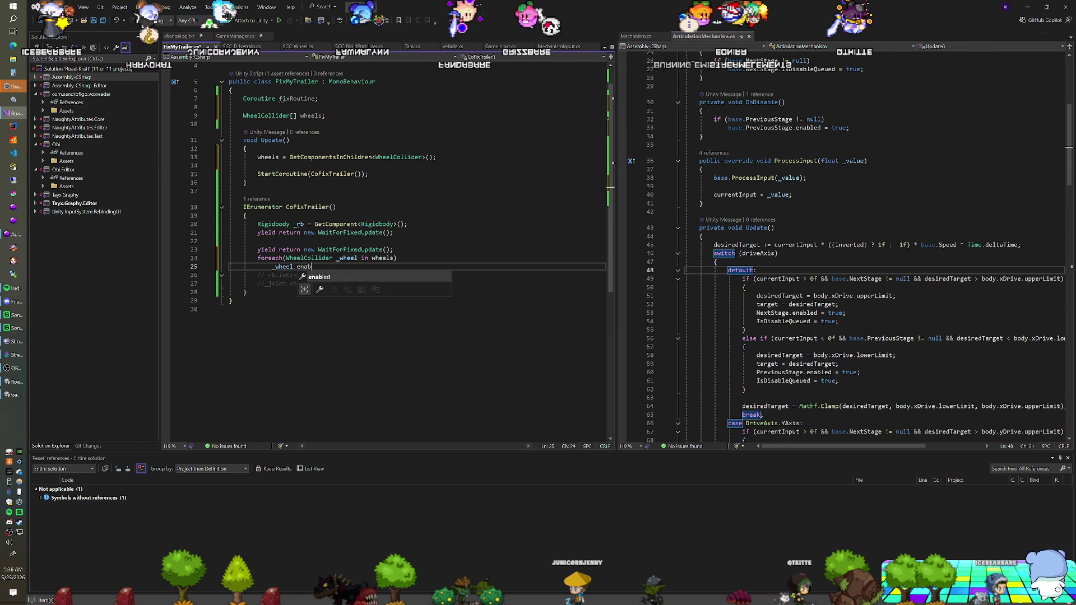
pyautogui.write('led = true;')
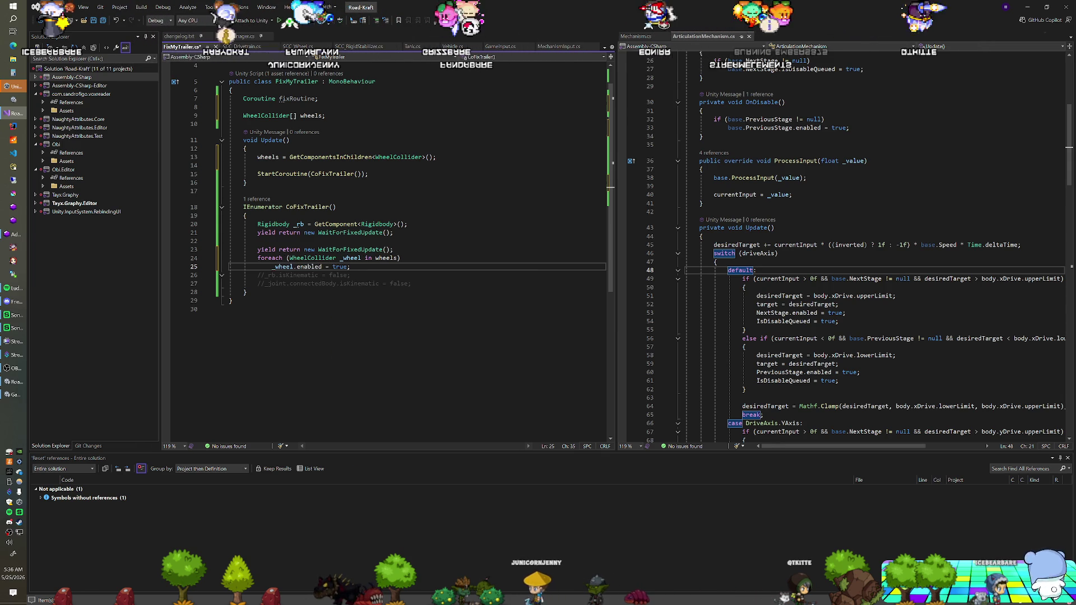
pyautogui.click(394, 249)
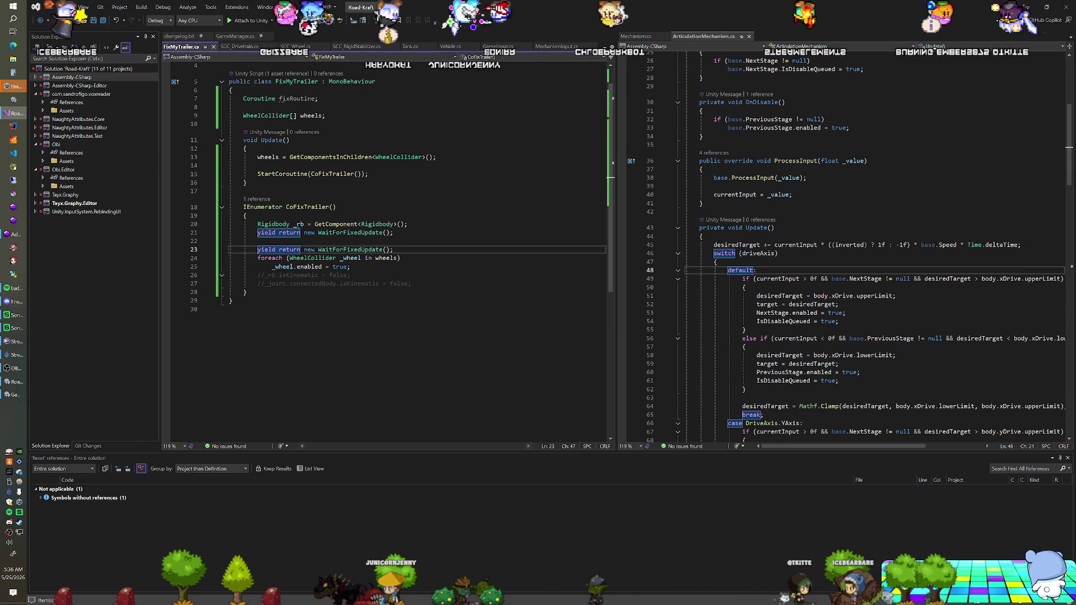
pyautogui.hotkey('alt', 'Tab')
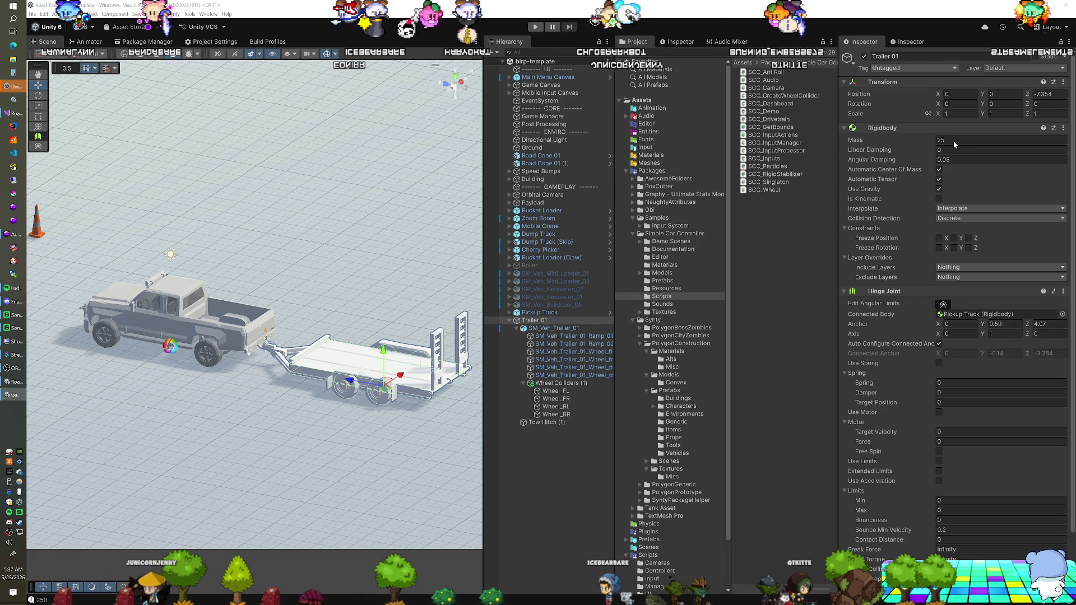
# Step: Set Trailer 01's mass to 250, disable the Wheel Collider on Wheel_FL through Wheel_RR, and play
pyautogui.click(953, 140)
pyautogui.write('250')
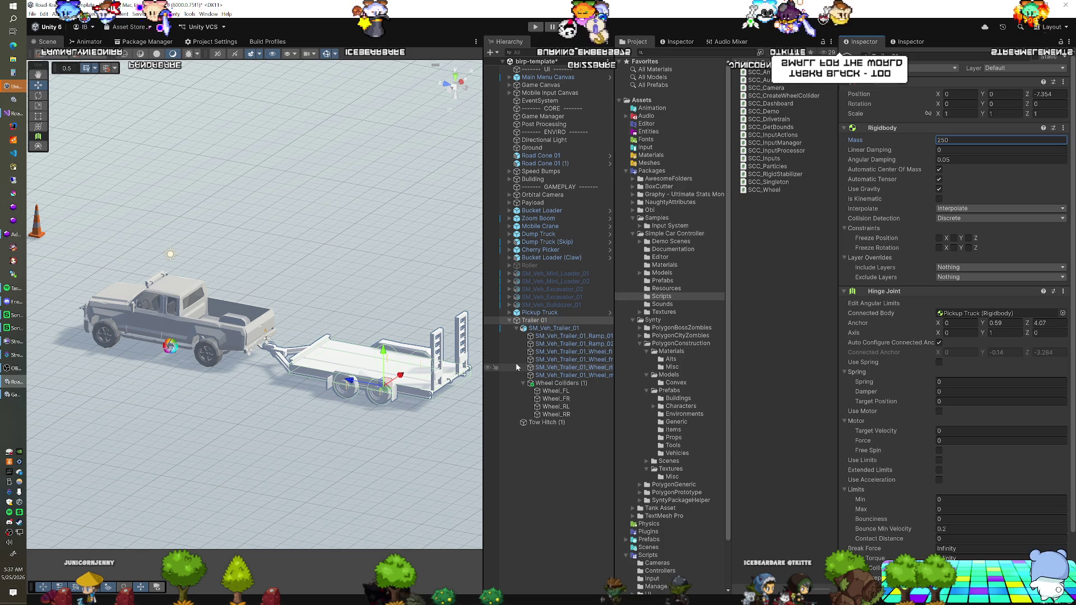
pyautogui.click(553, 398)
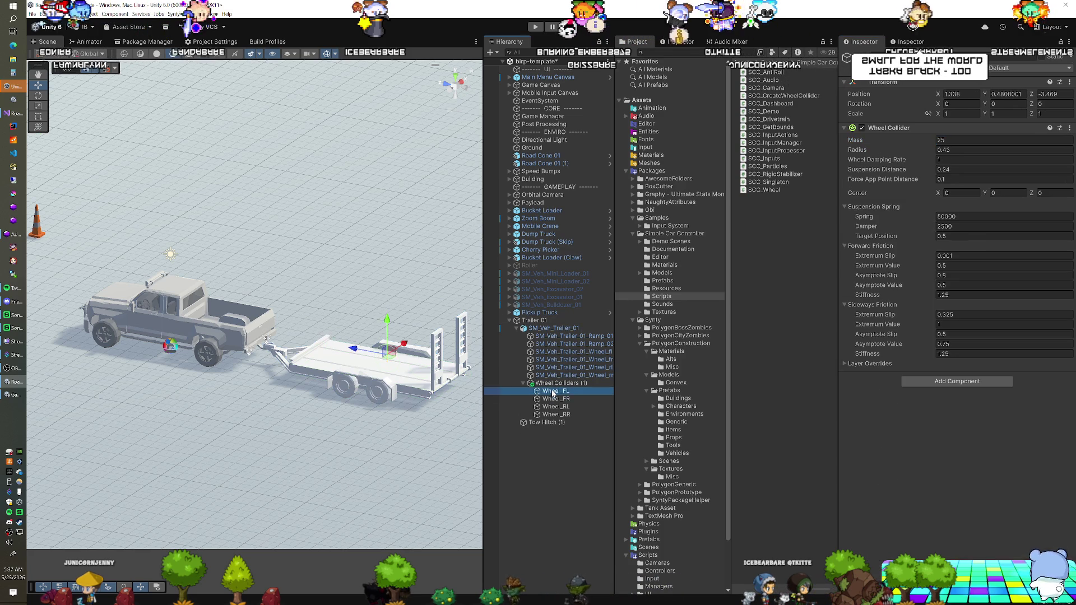
pyautogui.click(552, 391)
pyautogui.keyDown('shift'); pyautogui.click(555, 414); pyautogui.keyUp('shift')
pyautogui.click(861, 129)
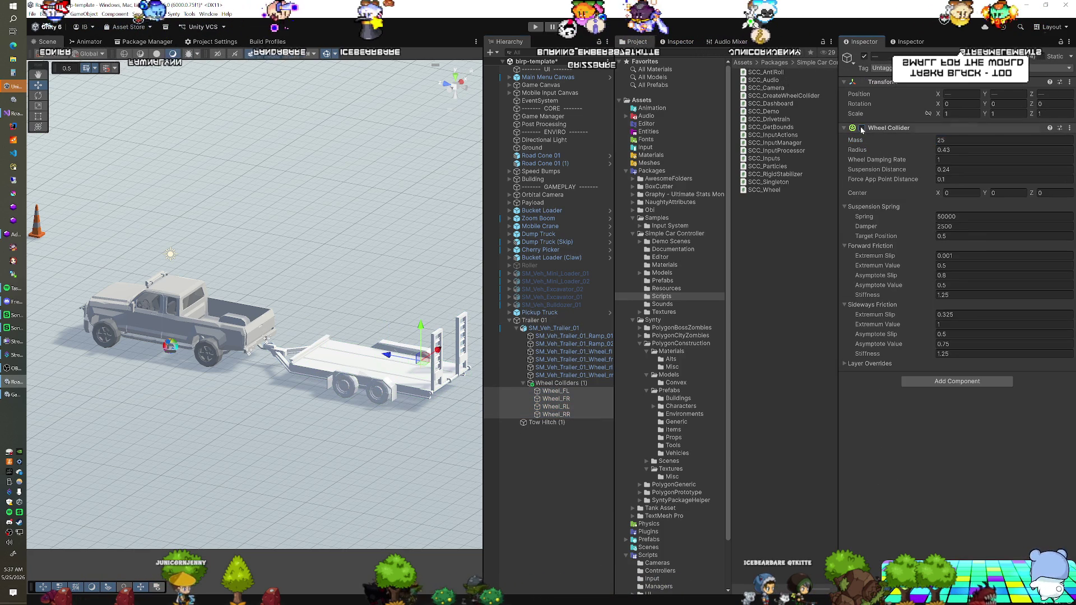
pyautogui.hotkey('ctrl', 'p')
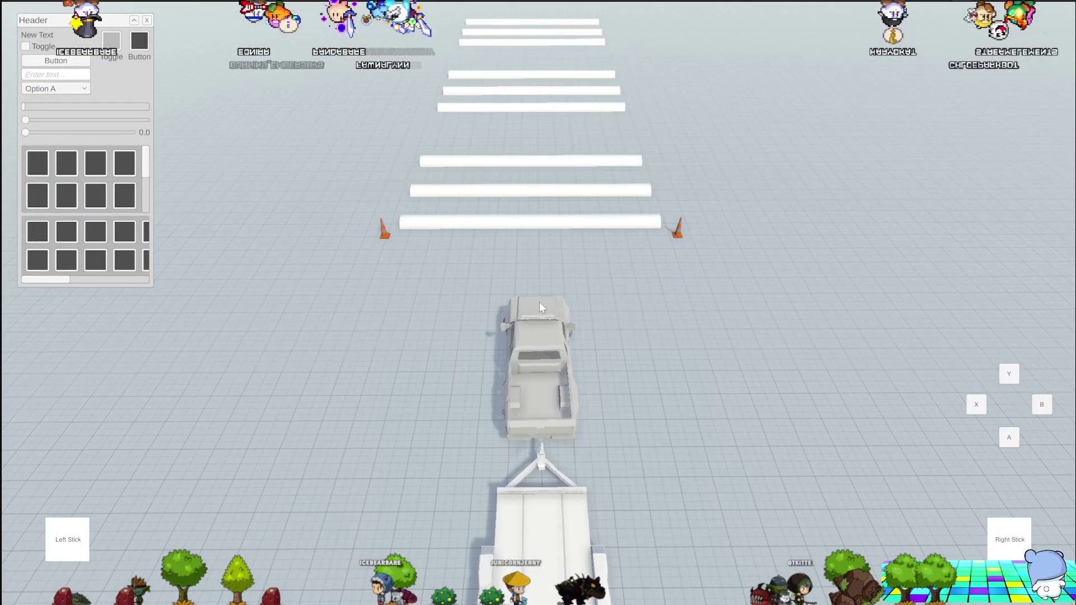
# Step: Drive the truck and trailer forward toward the crosswalk with W
pyautogui.press('w')
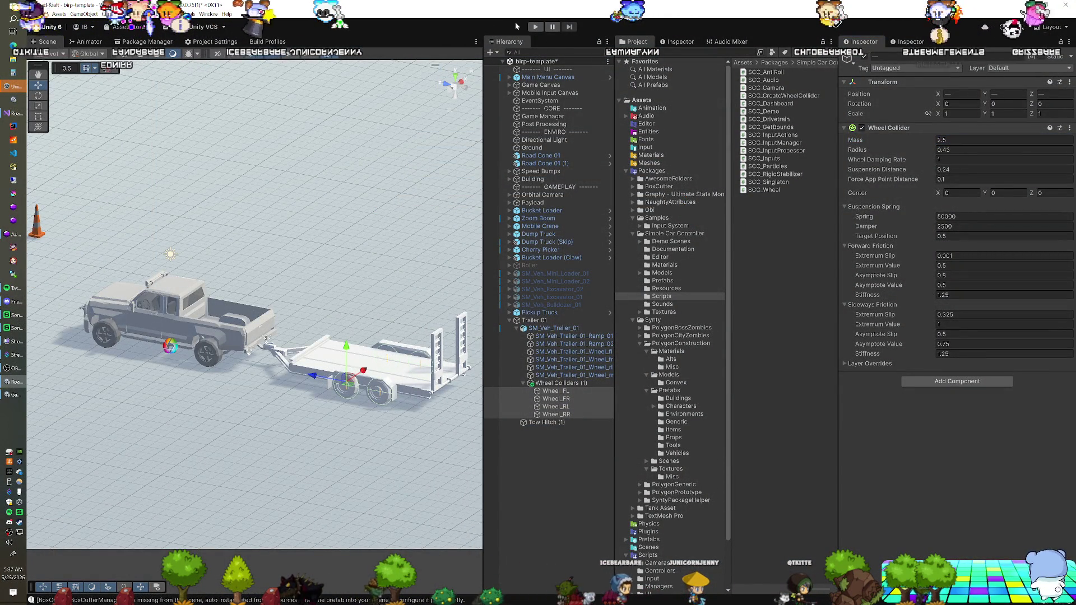
# Step: Enter play mode to test the towing with the trailer wheels' Extremum Slip raised to 0.5
pyautogui.click(532, 27)
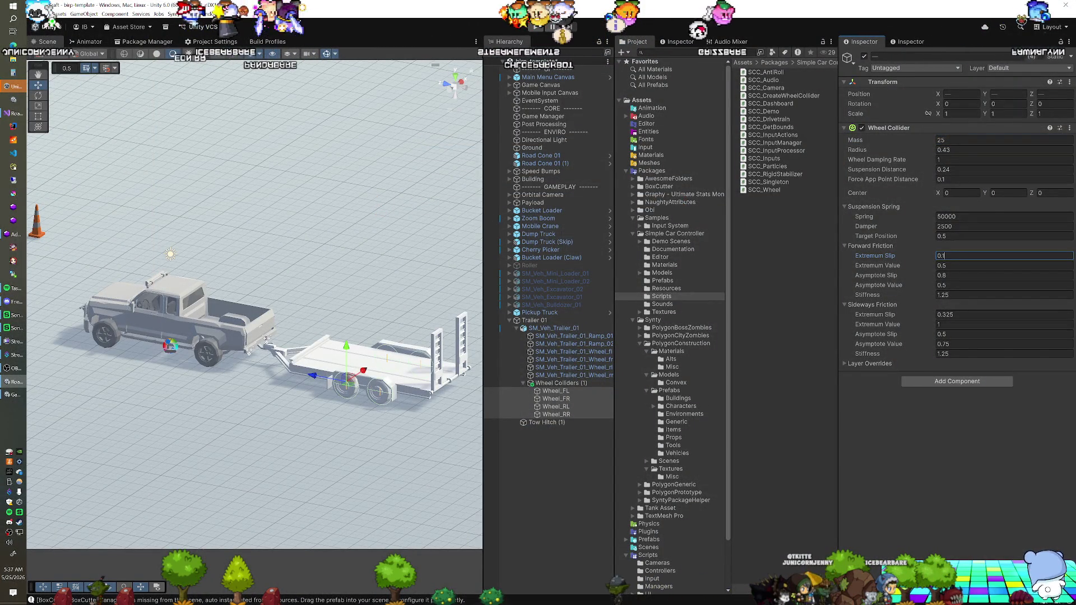
pyautogui.click(535, 27)
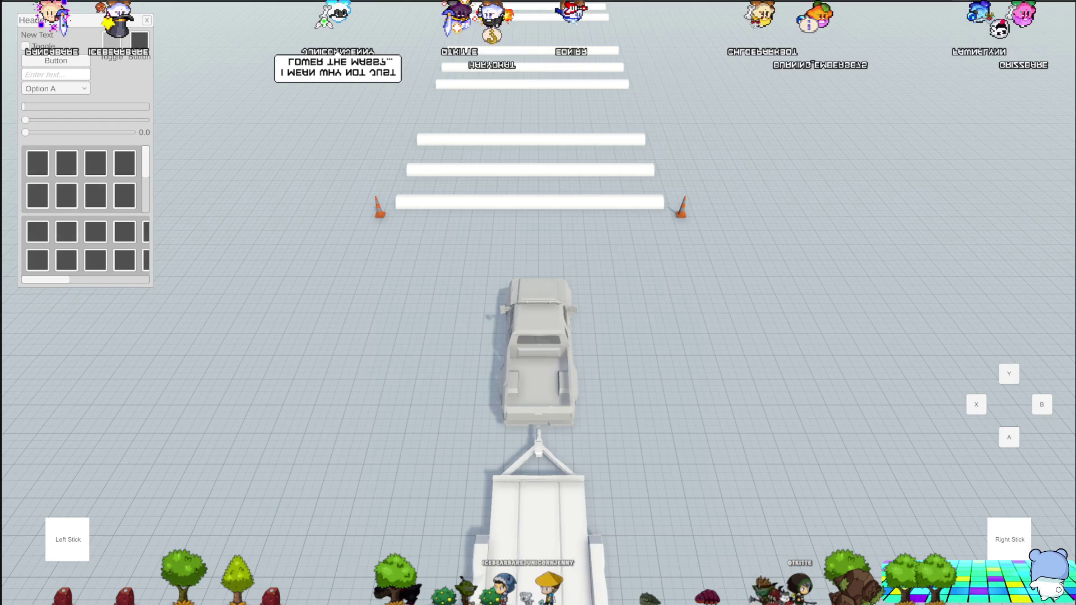
# Step: Exit play mode with Ctrl+P and select the wheel collider's Mass field for editing
pyautogui.hotkey('ctrl', 'p')
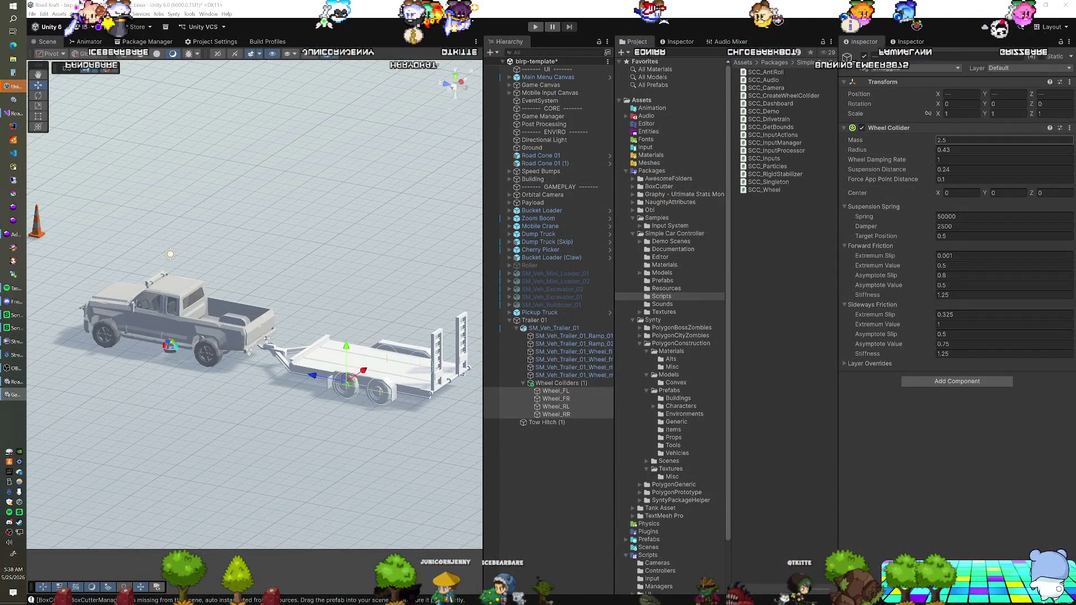
pyautogui.click(947, 139)
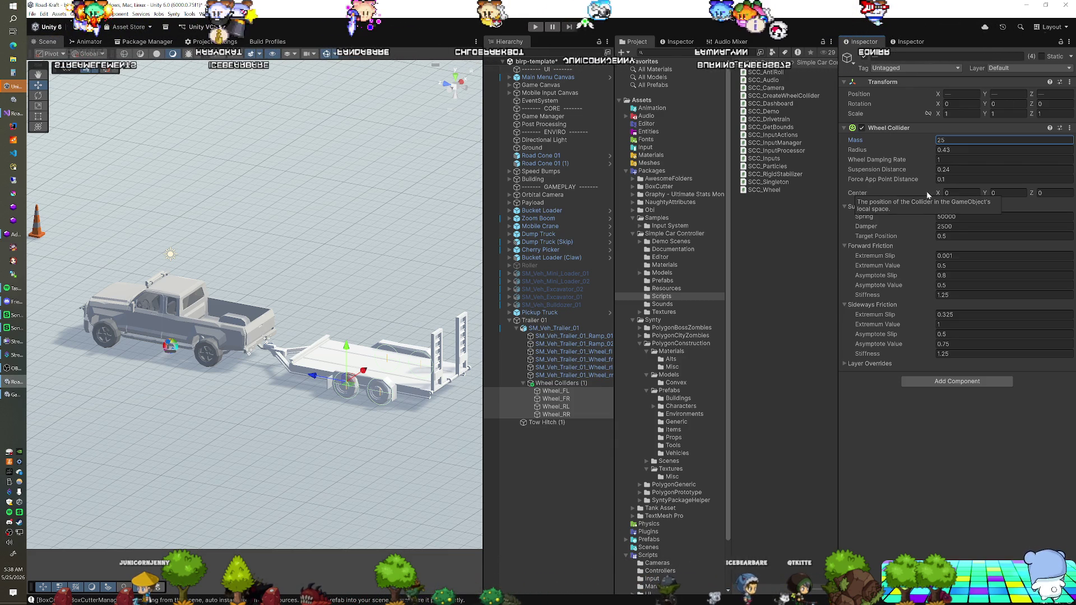
pyautogui.click(862, 128)
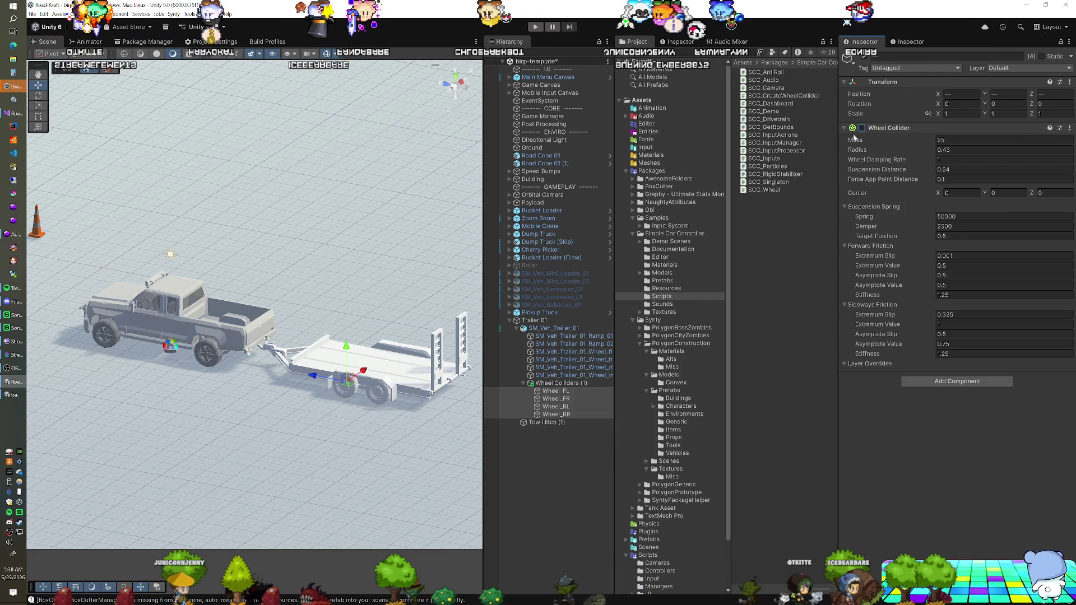
pyautogui.click(862, 128)
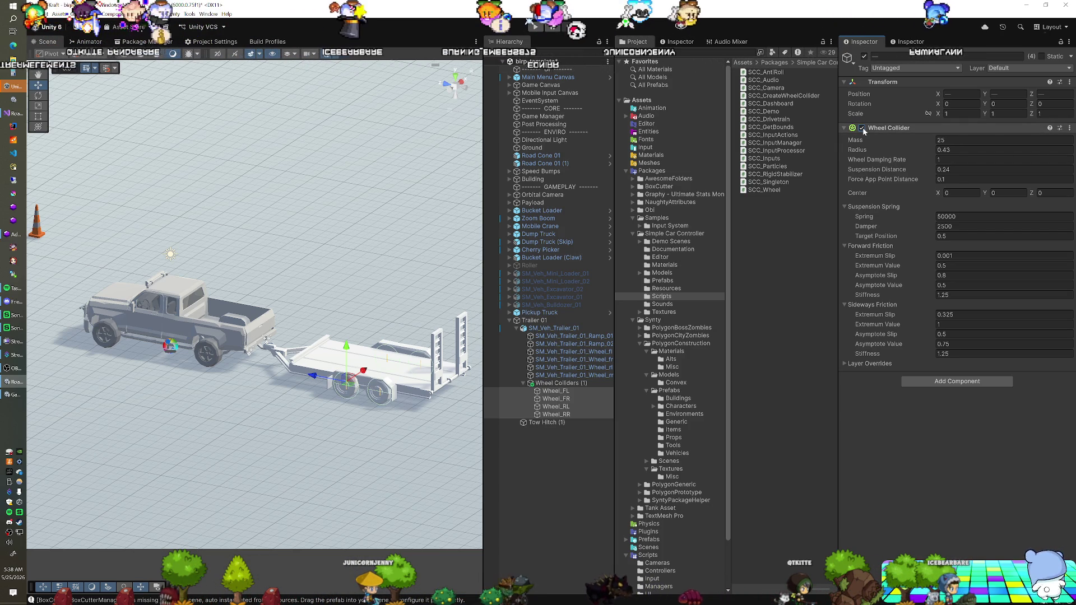
pyautogui.click(550, 320)
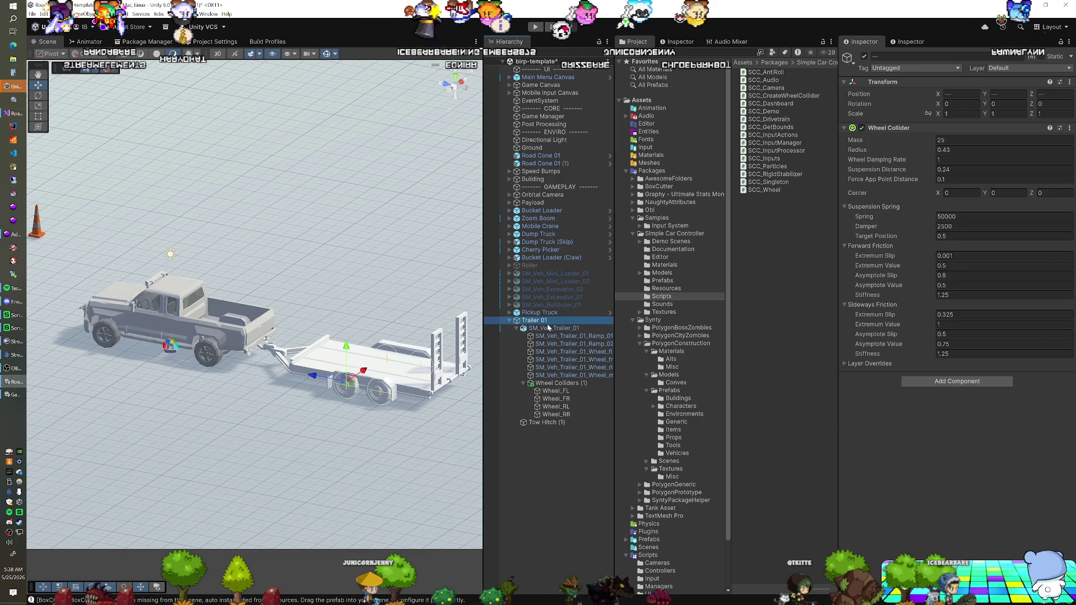
# Step: Remove Fix My Trailer from Trailer 01, clear the Hinge Joint Connected Body, and run play mode
pyautogui.scroll(-3, 882, 274)
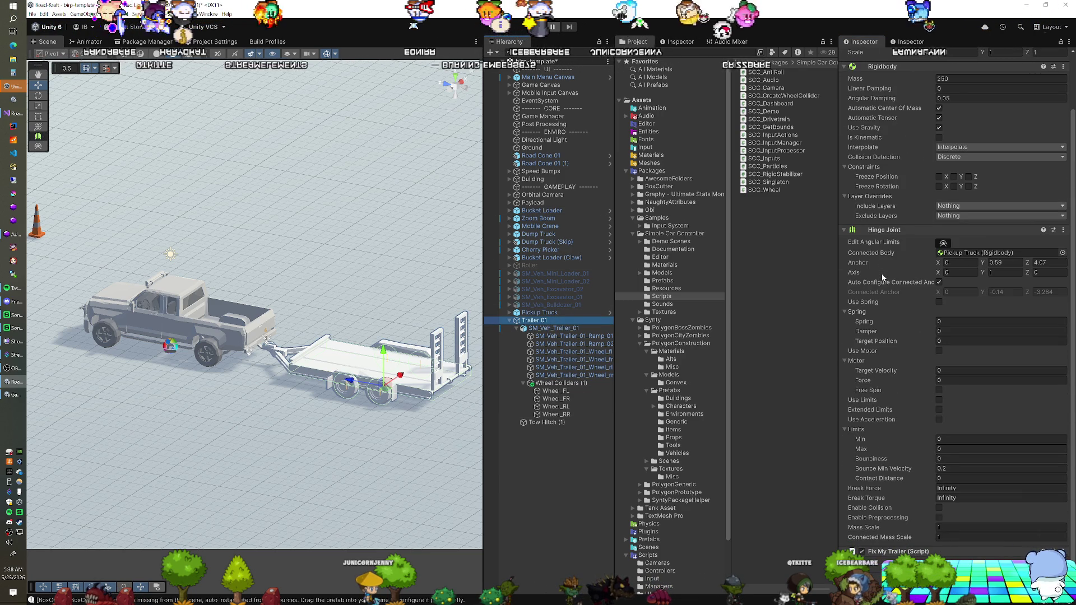
pyautogui.rightClick(880, 555)
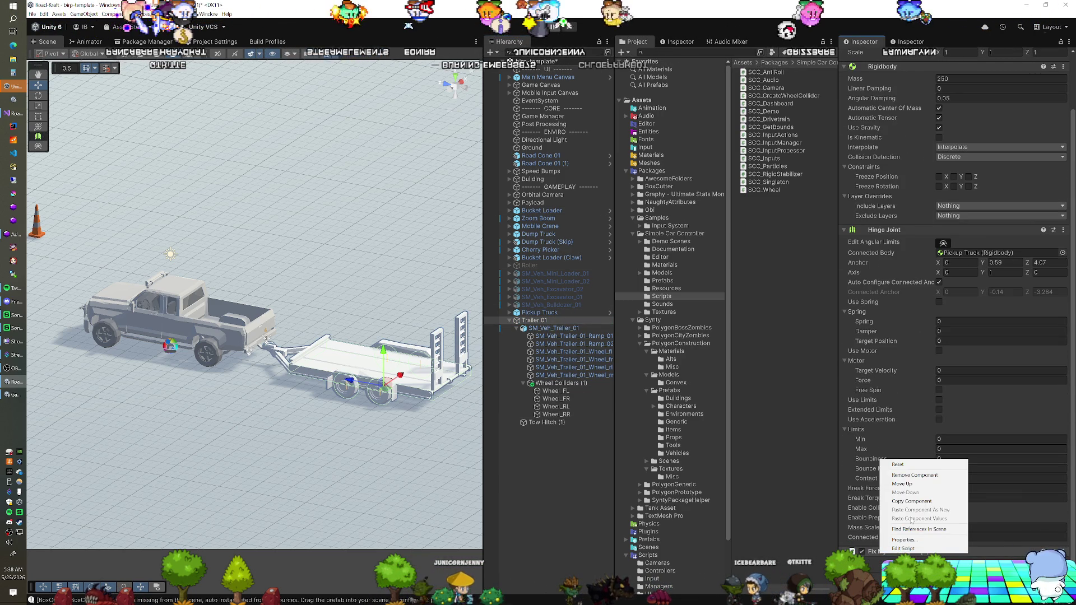
pyautogui.click(908, 478)
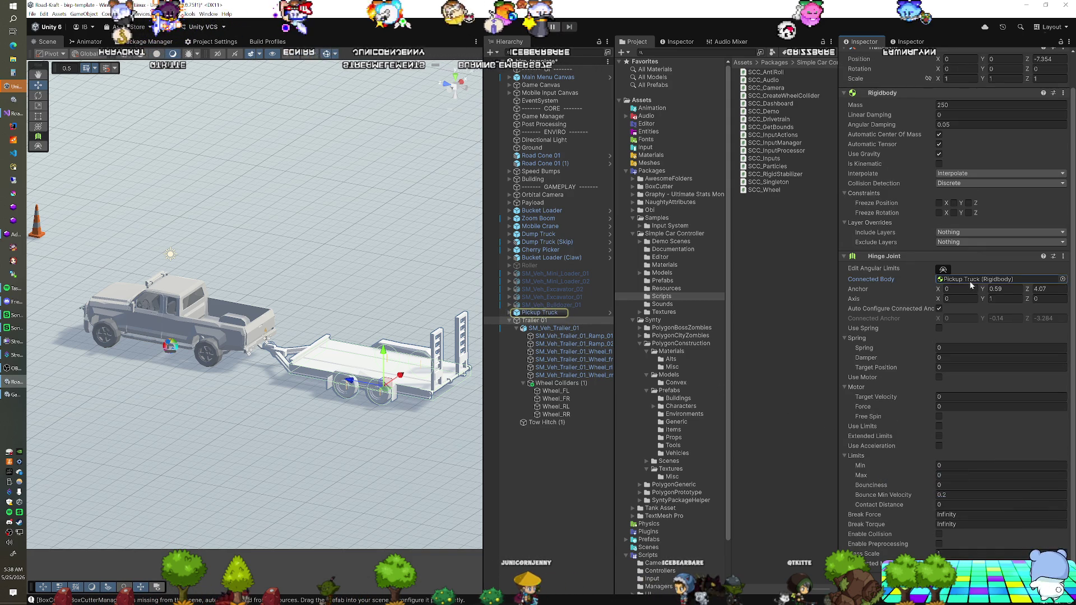
pyautogui.press('Delete')
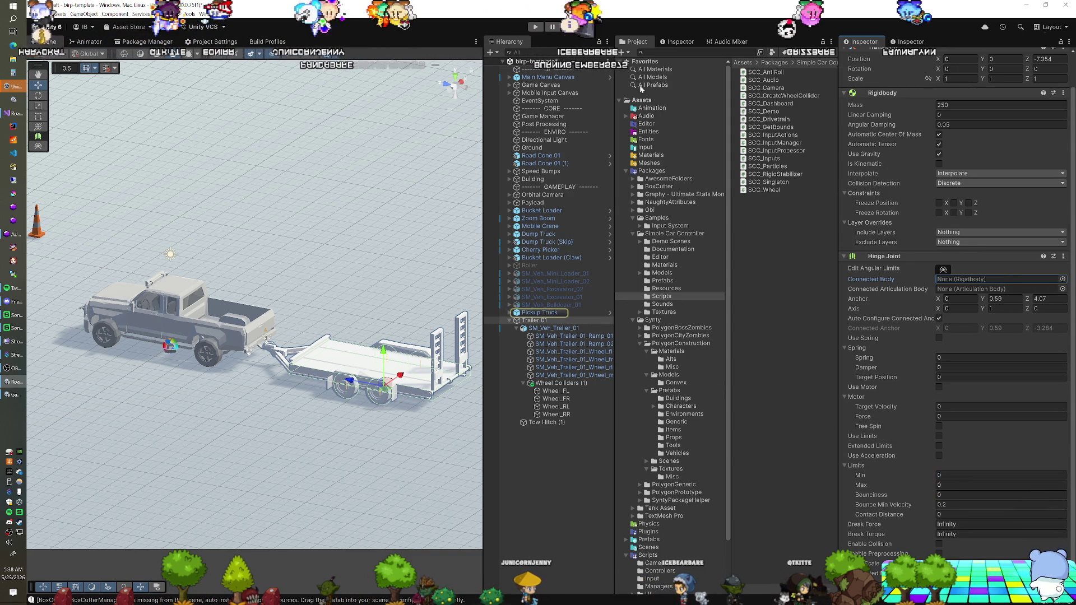
pyautogui.click(536, 27)
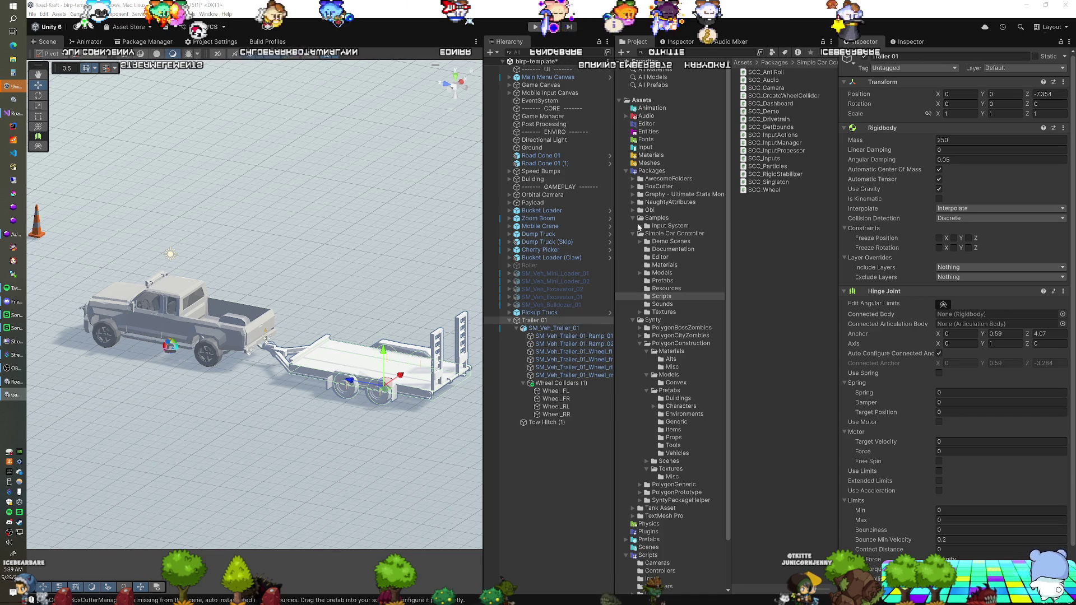
# Step: Open Project Settings to Physics > Settings and show its GameObject tab
pyautogui.click(216, 41)
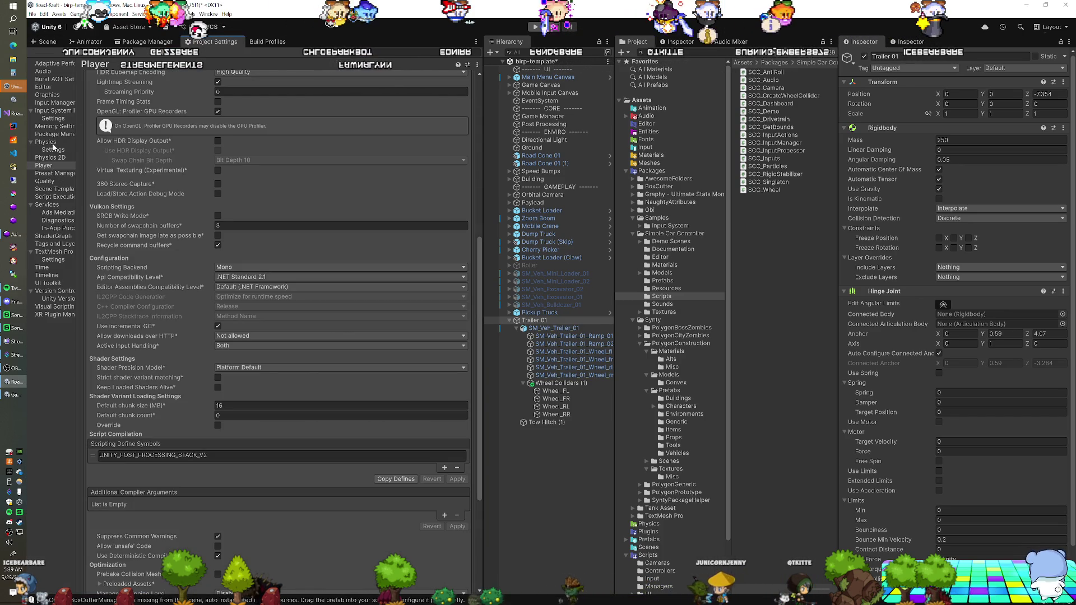
pyautogui.click(46, 142)
pyautogui.click(62, 150)
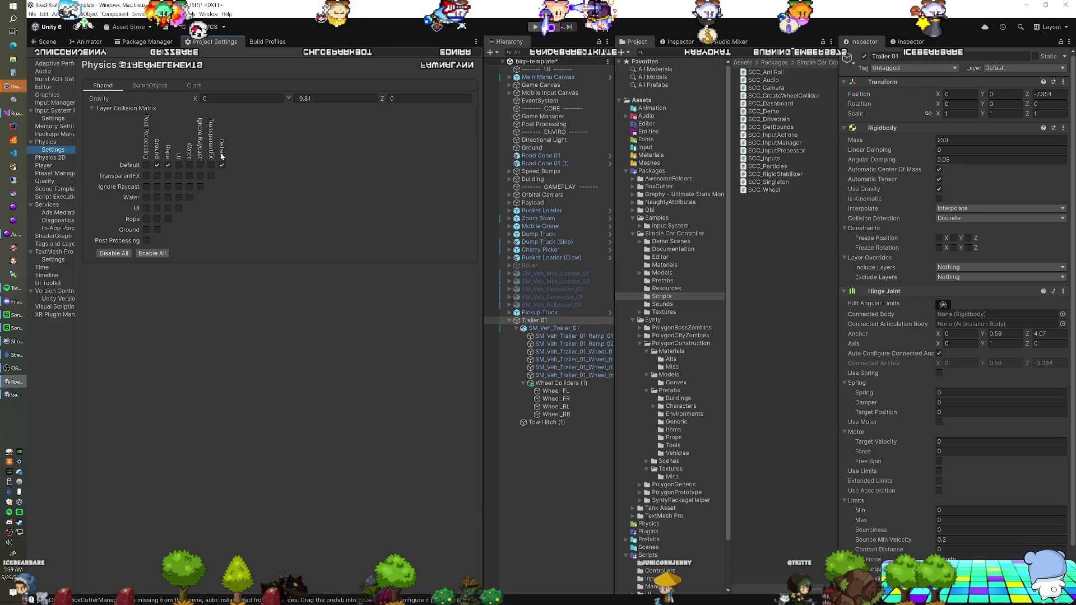
pyautogui.click(159, 85)
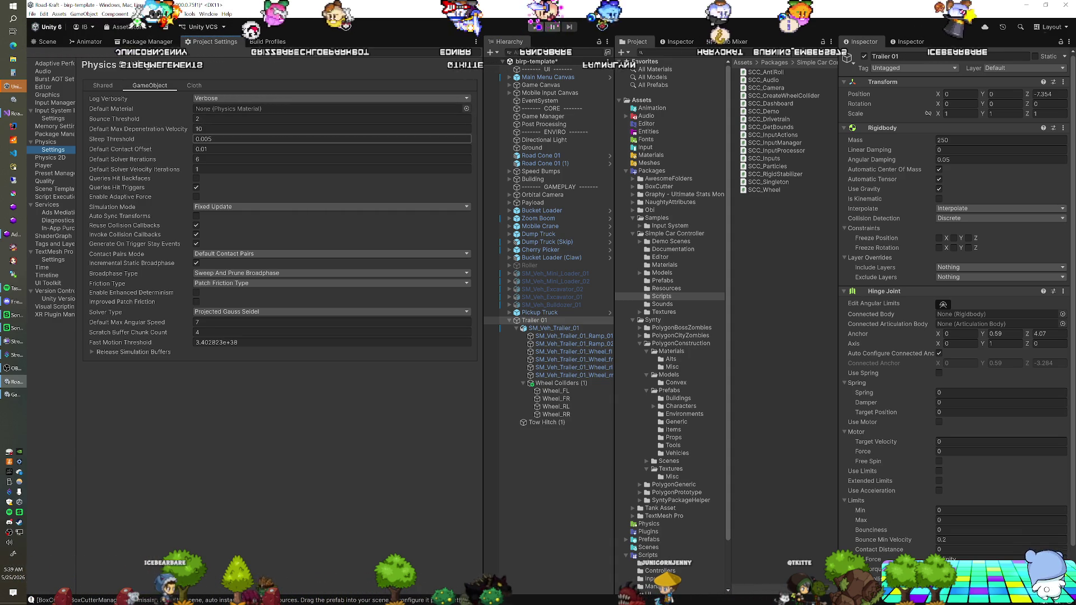
pyautogui.moveTo(121, 141)
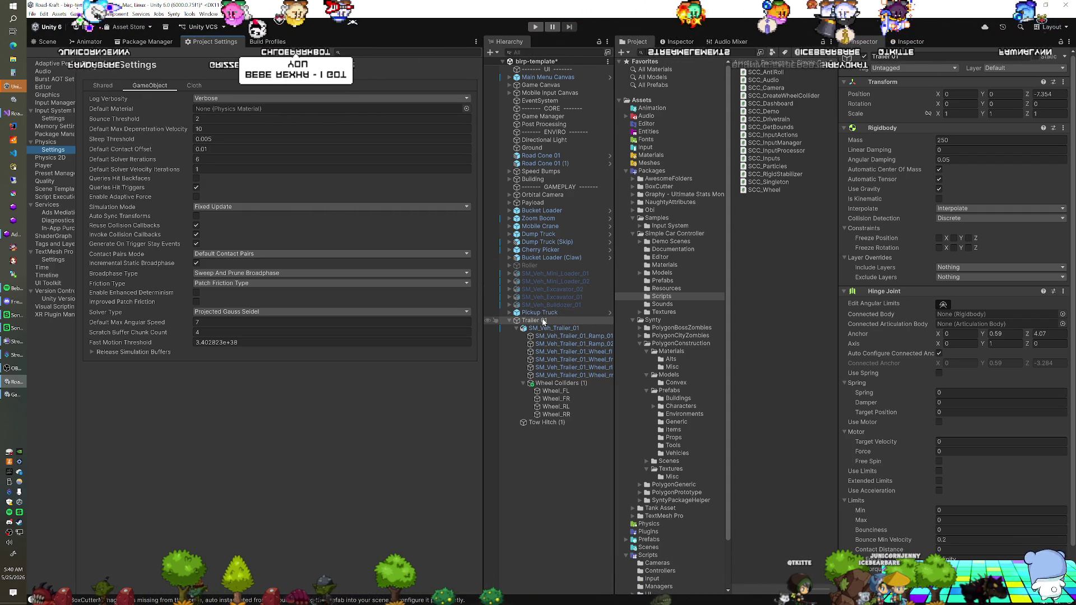
# Step: Drag Pickup Truck into Trailer 01's Hinge Joint Connected Body field
pyautogui.moveTo(543, 321); pyautogui.dragTo(543, 318)
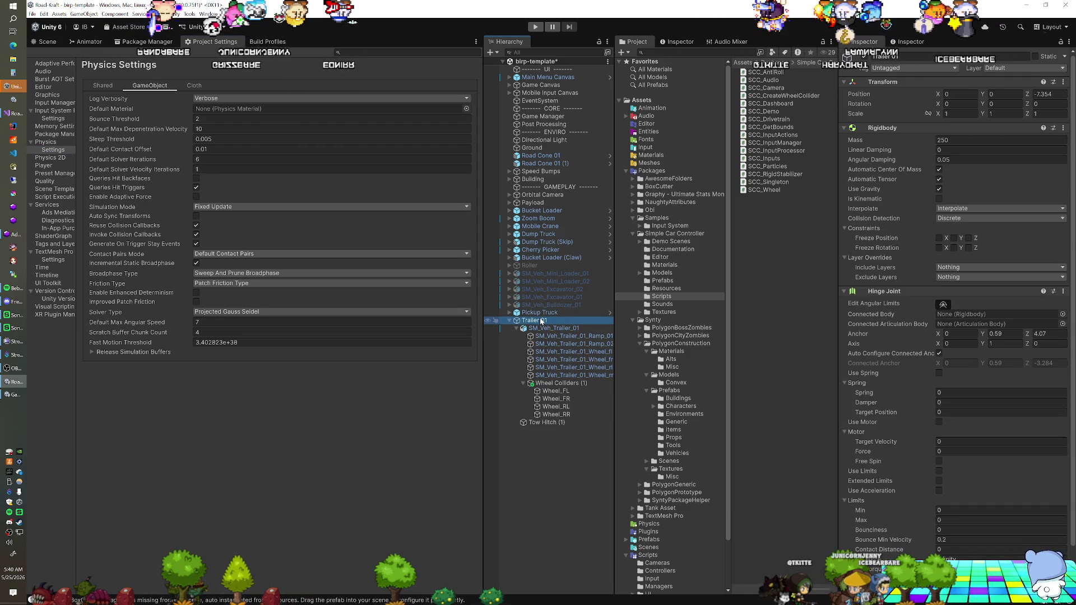
pyautogui.click(541, 316)
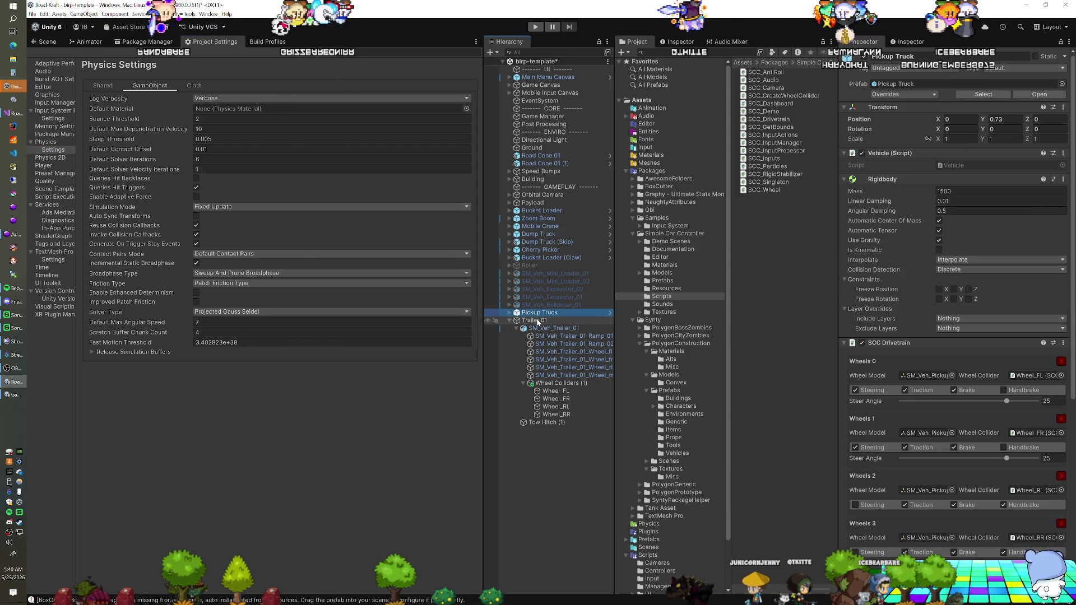
pyautogui.click(537, 320)
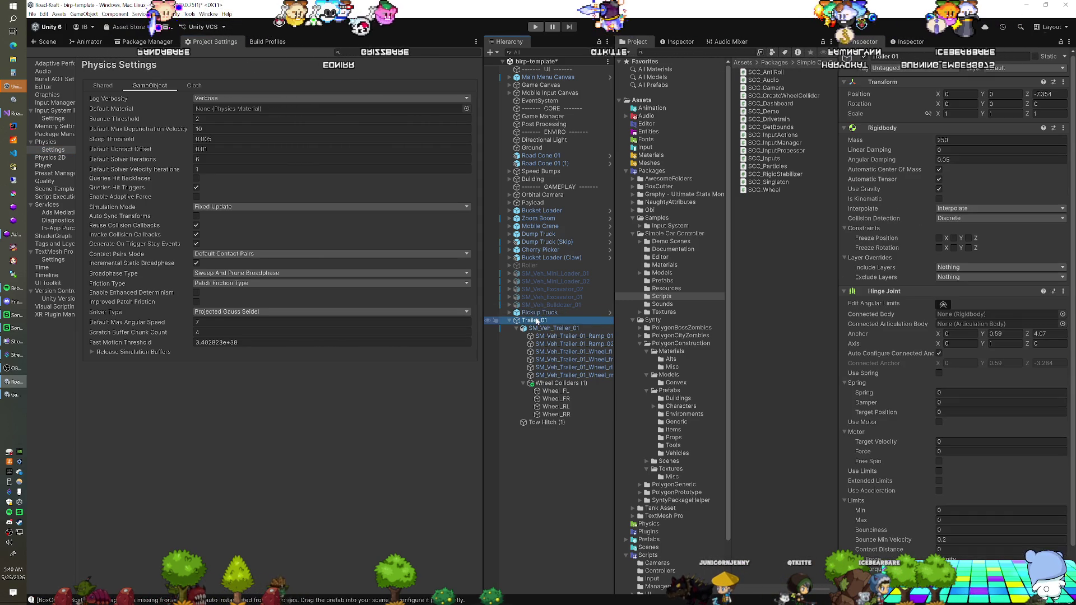
pyautogui.click(541, 314)
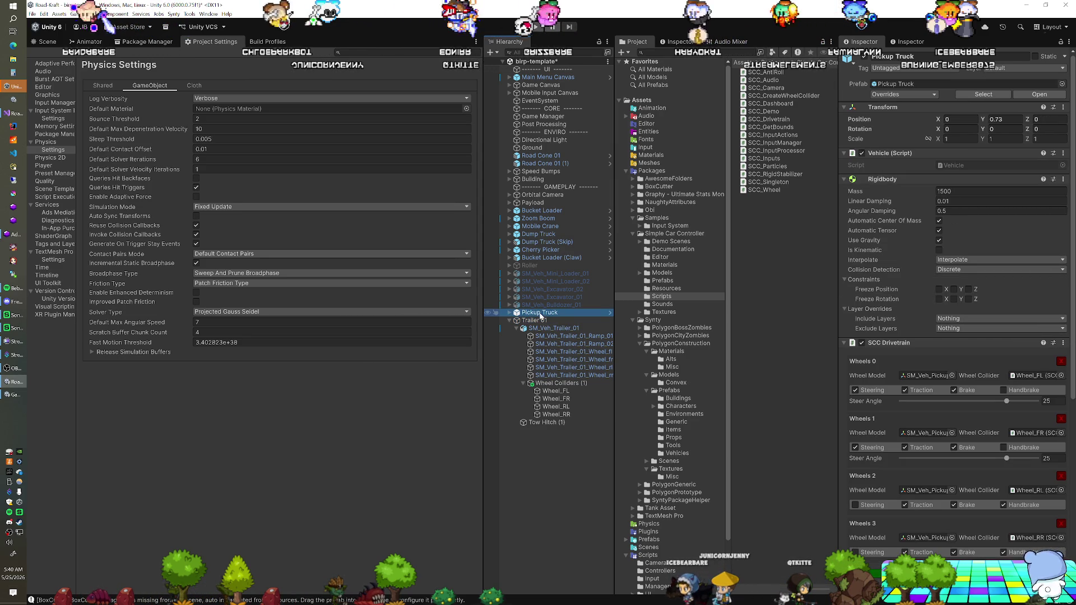
pyautogui.click(531, 321)
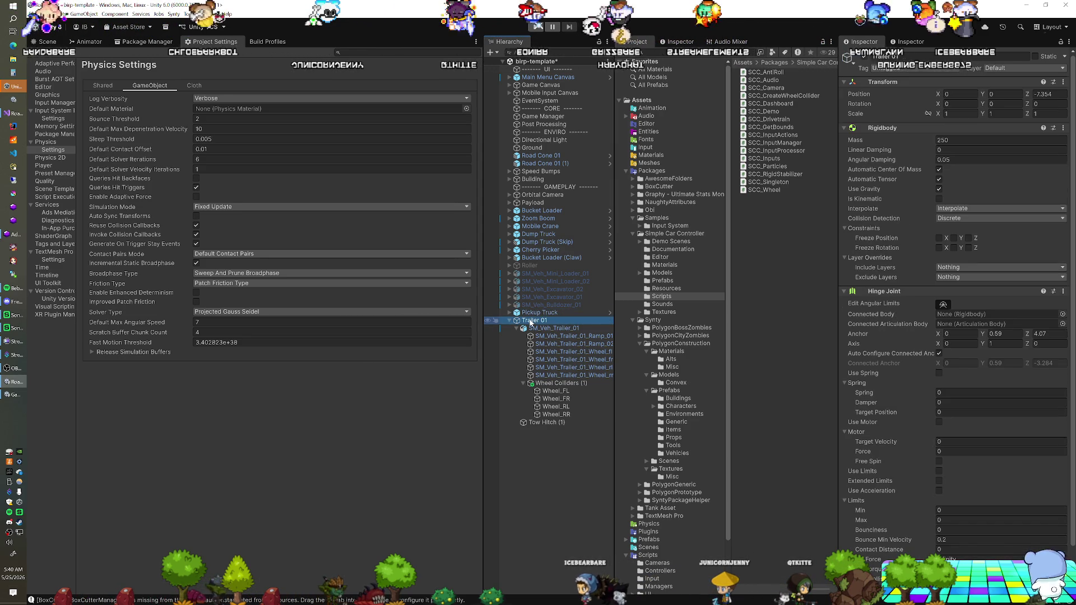
pyautogui.click(532, 315)
pyautogui.click(532, 321)
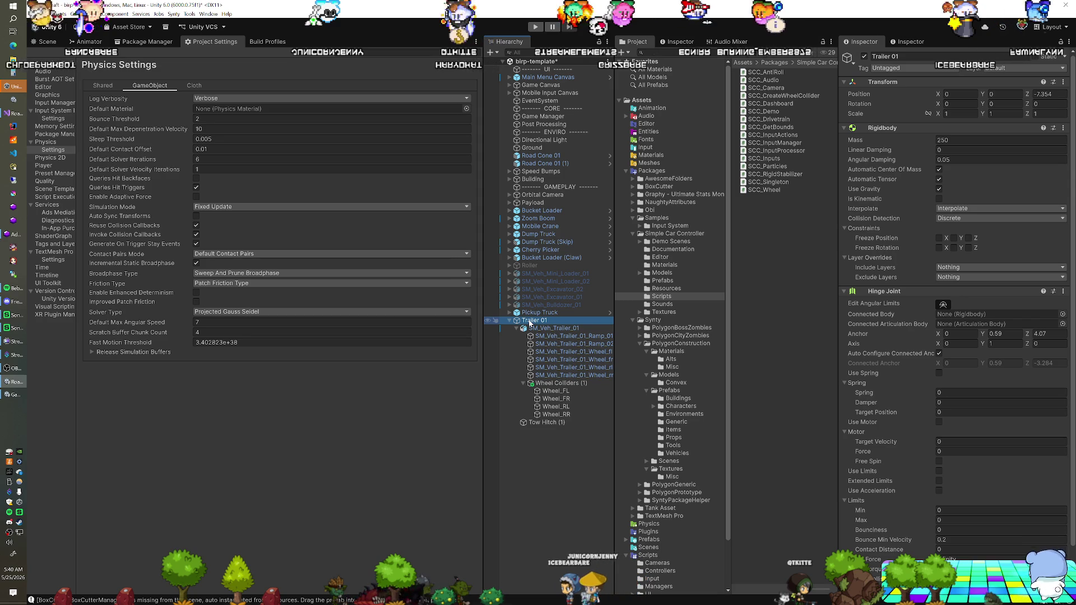
pyautogui.moveTo(532, 313); pyautogui.dragTo(953, 315)
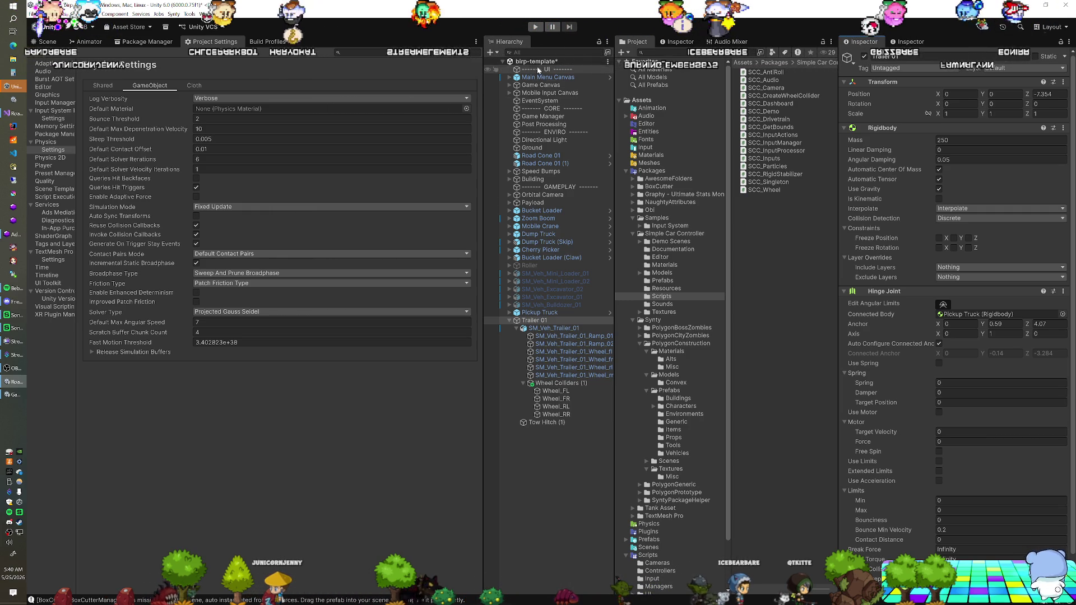
pyautogui.click(490, 52)
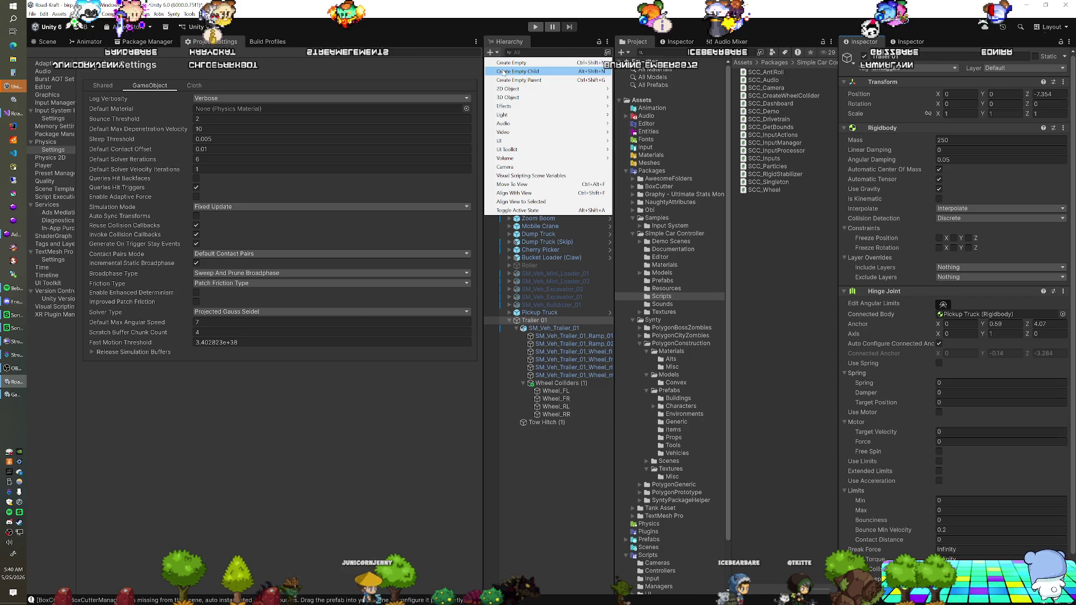
# Step: Add a test cube and raise it above the trailer in the Scene view
pyautogui.moveTo(507, 89)
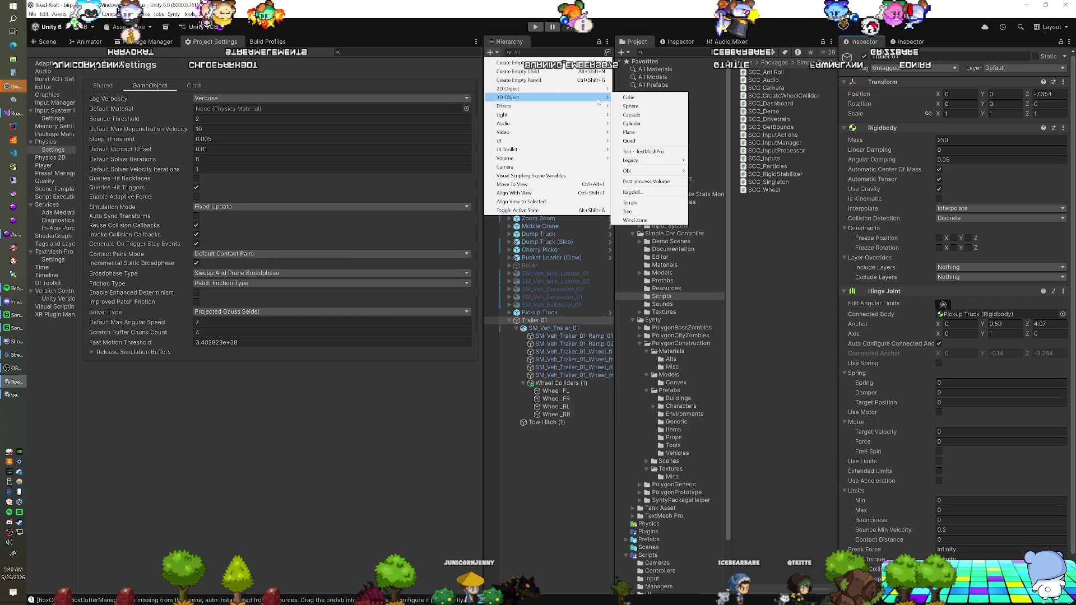
pyautogui.click(630, 97)
pyautogui.click(47, 41)
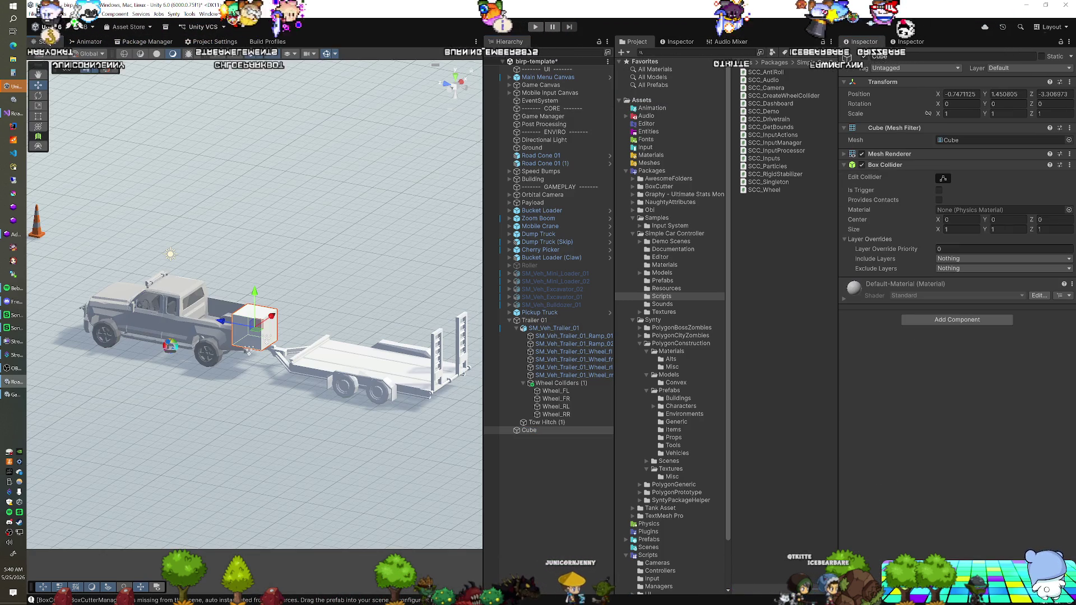
pyautogui.moveTo(246, 342); pyautogui.dragTo(368, 300)
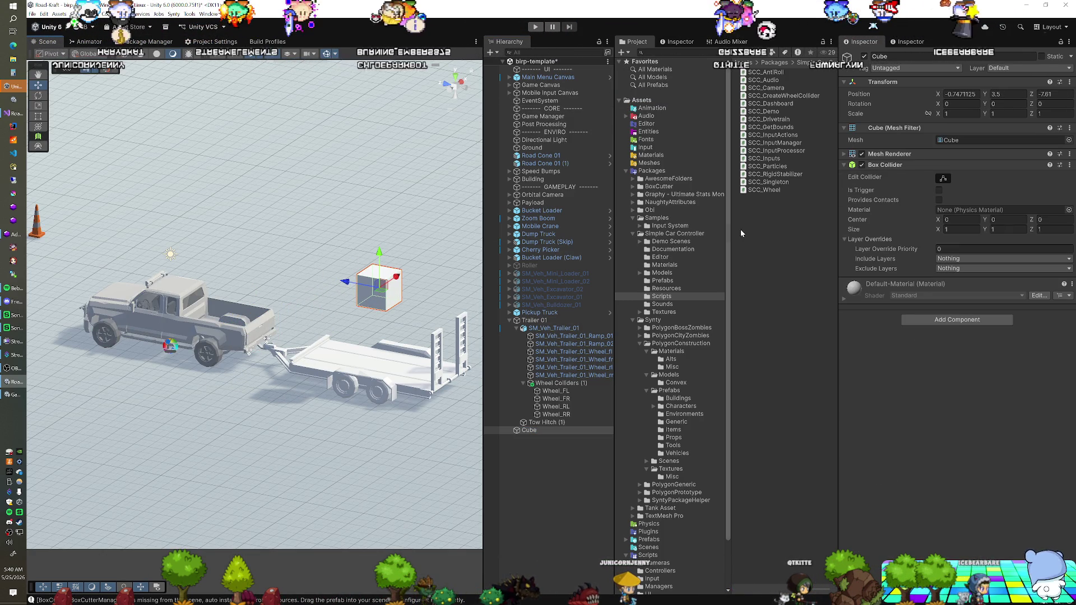
pyautogui.moveTo(359, 340)
pyautogui.mouseDown()
pyautogui.moveTo(409, 384)
pyautogui.moveTo(425, 353)
pyautogui.moveTo(381, 314)
pyautogui.mouseUp()
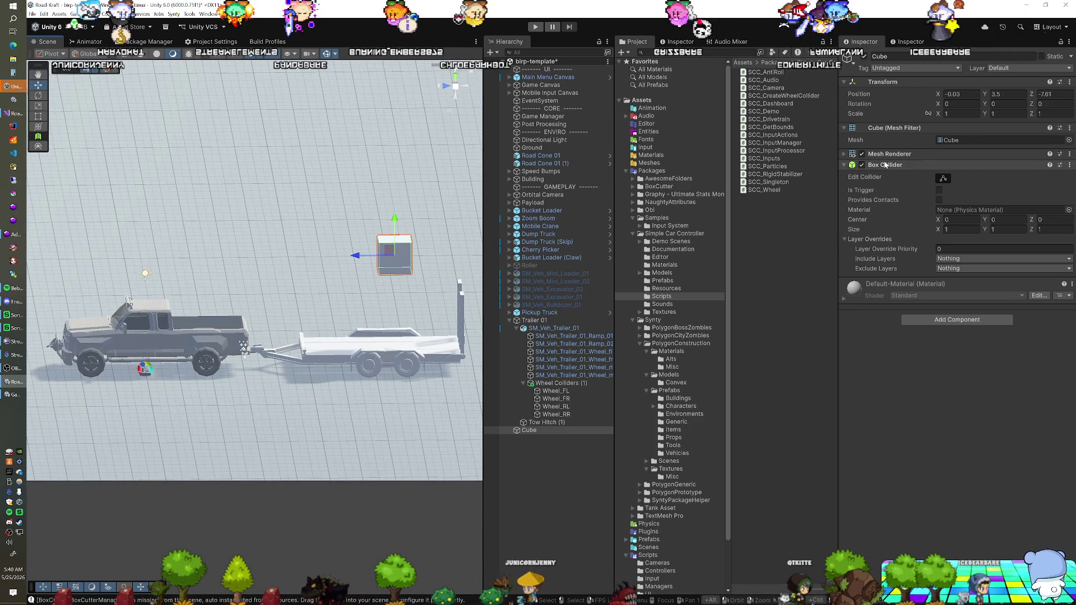
# Step: Give the cube a Rigidbody with mass 250 and Interpolate set to Interpolate
pyautogui.click(923, 320)
pyautogui.write('r')
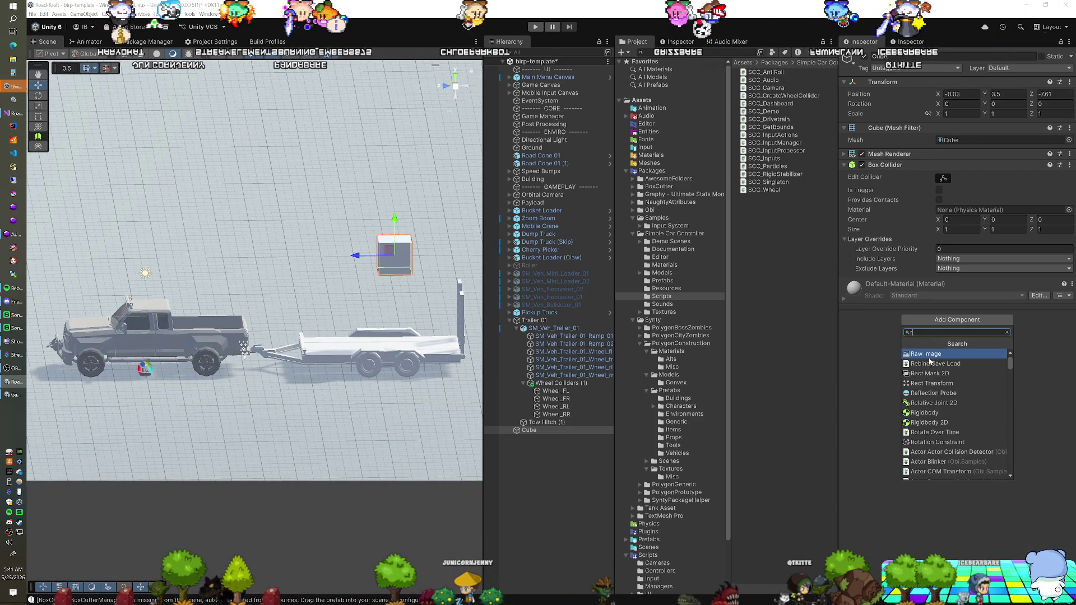
pyautogui.click(924, 412)
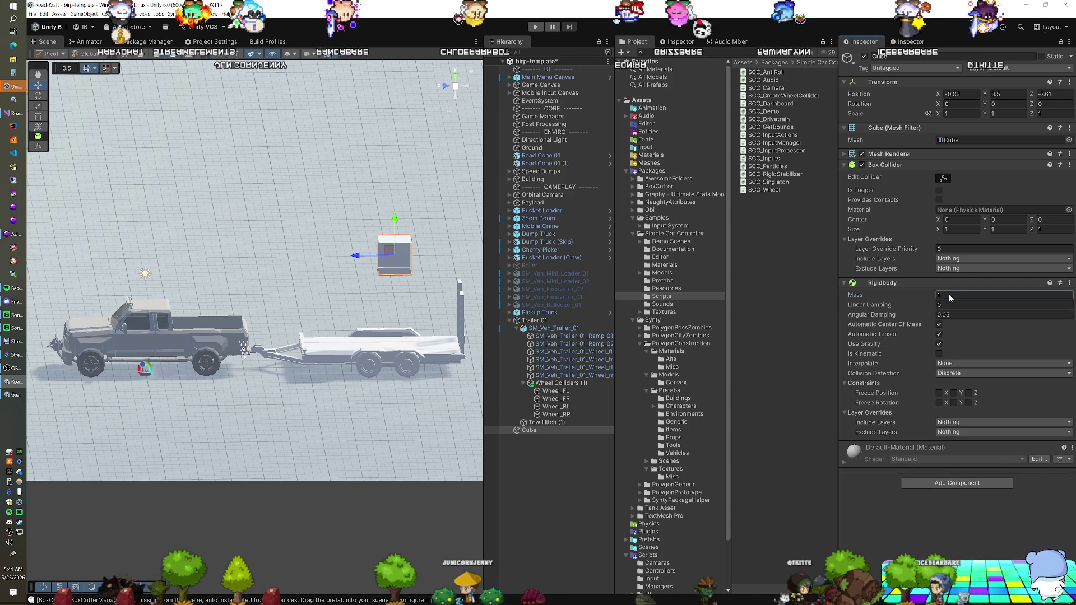
pyautogui.write('250')
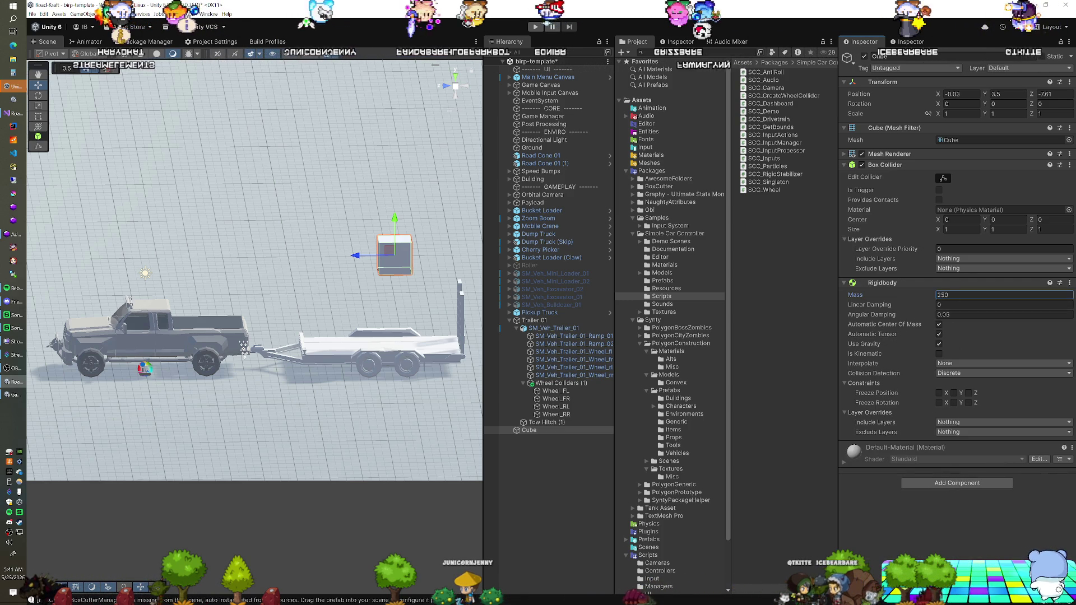
pyautogui.click(952, 364)
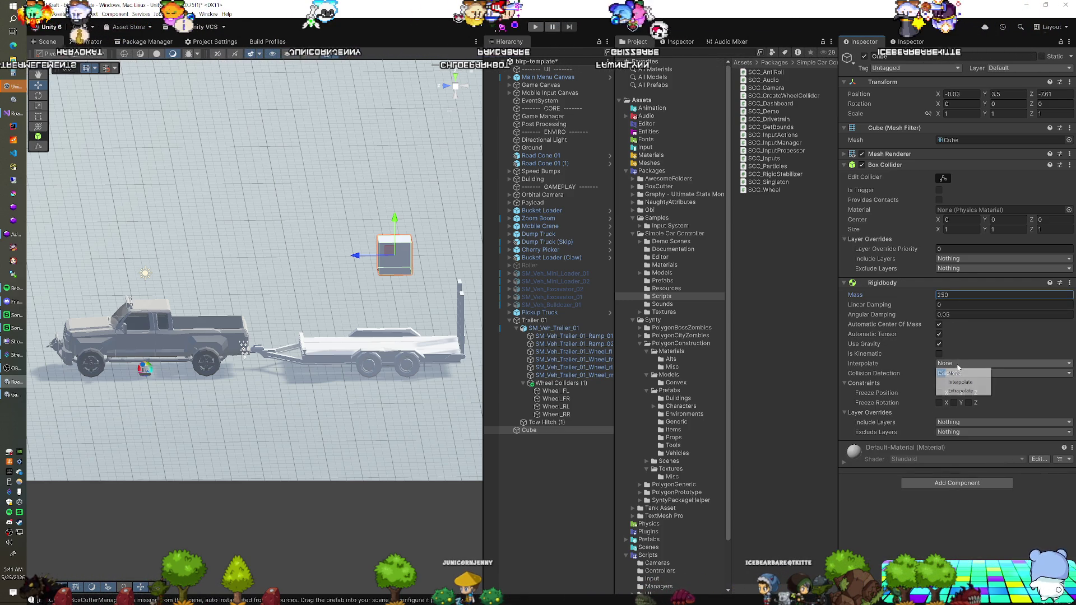
pyautogui.click(959, 382)
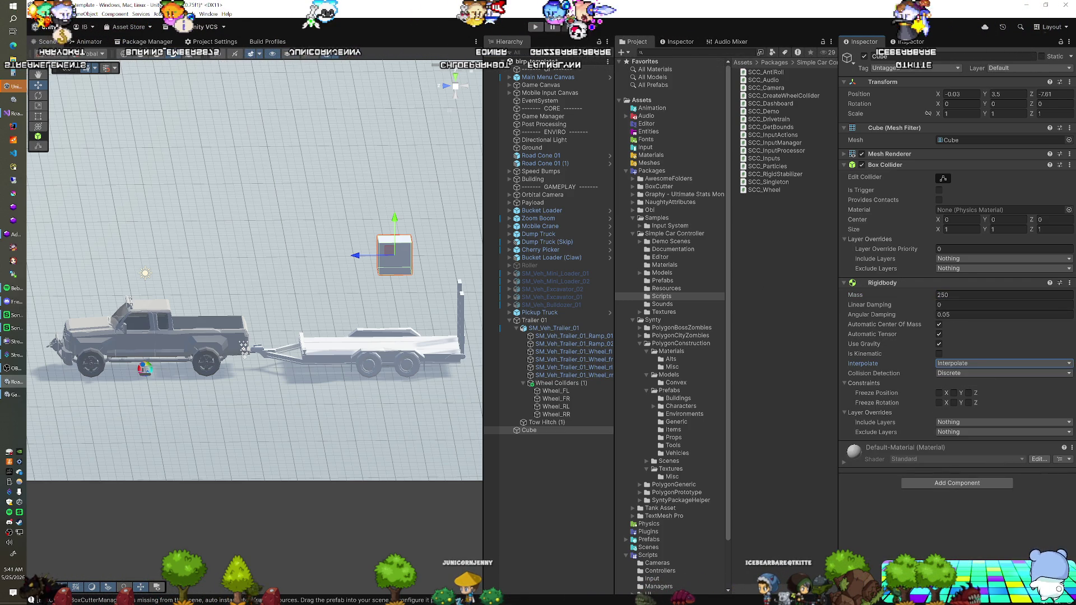
# Step: Run a play test, then delete the cube and return to the FixMyTrailer script
pyautogui.hotkey('ctrl', 'p')
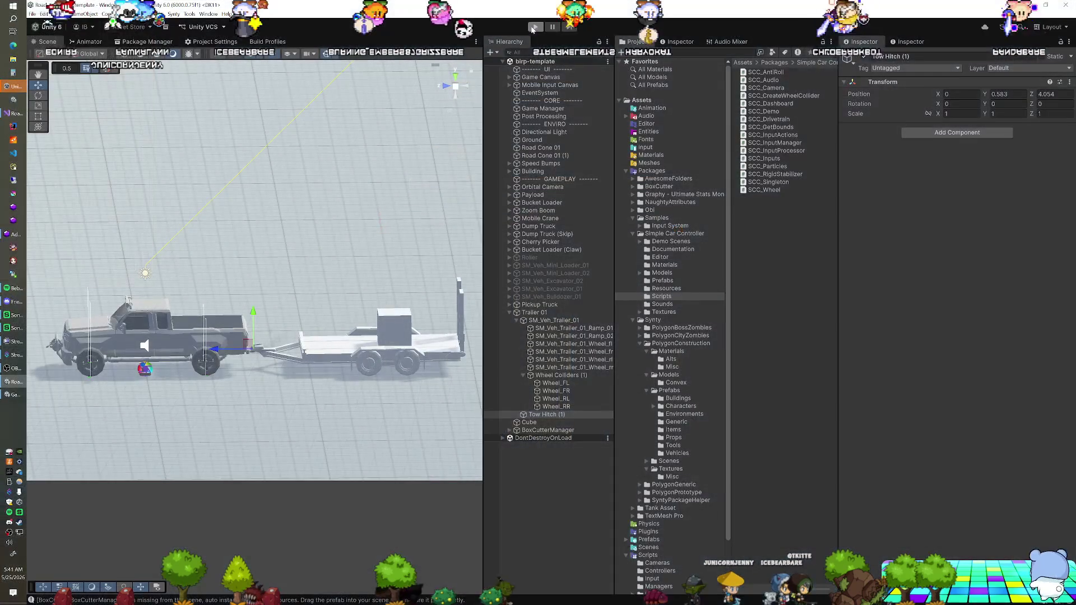
pyautogui.click(533, 27)
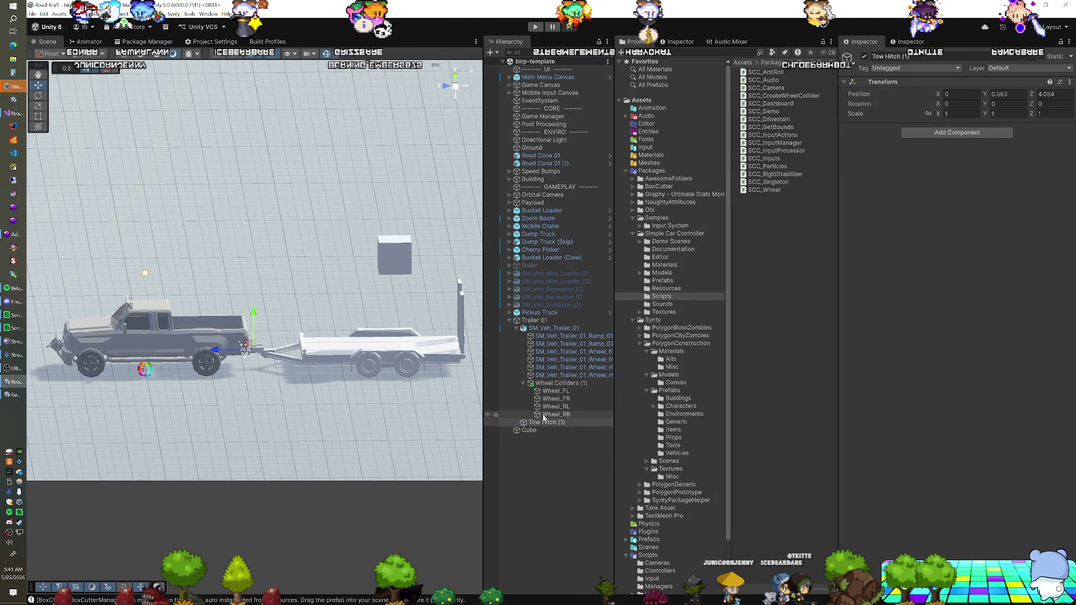
pyautogui.click(530, 430)
pyautogui.press('Delete')
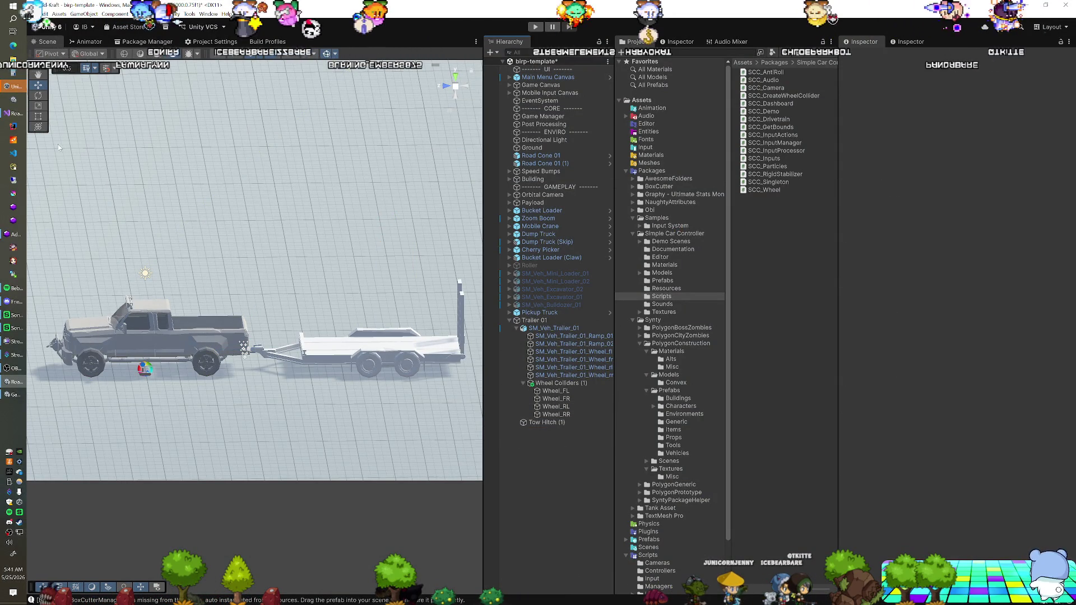
pyautogui.click(10, 115)
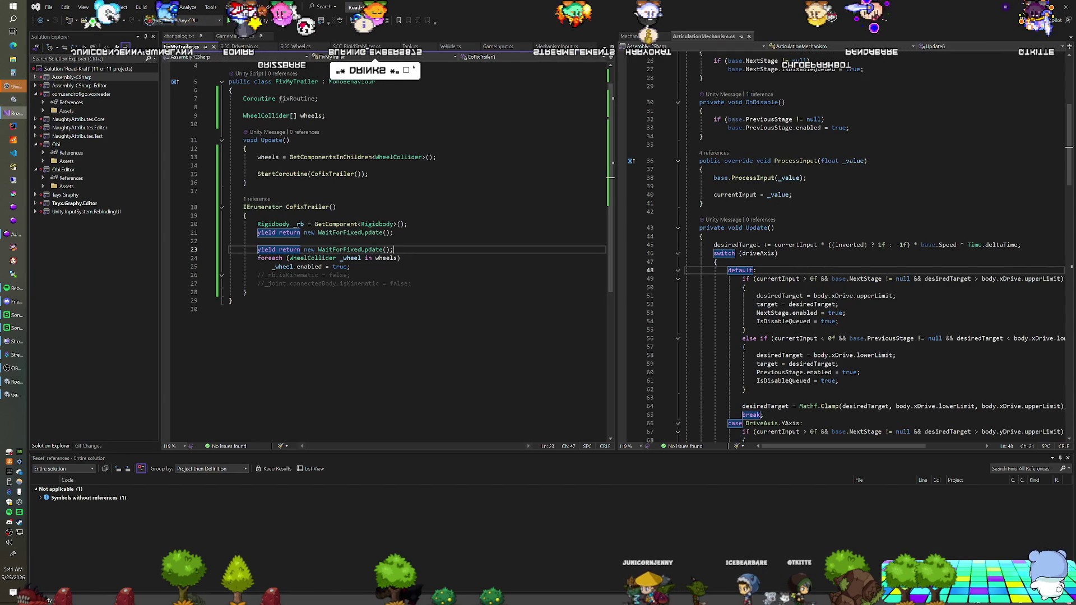
# Step: Replace CoFixTrailer's wheel-enabling foreach loop with the pasted _rb.mass and Debug.Log lines
pyautogui.click(351, 267)
pyautogui.press('BackSpace')
pyautogui.write(';')
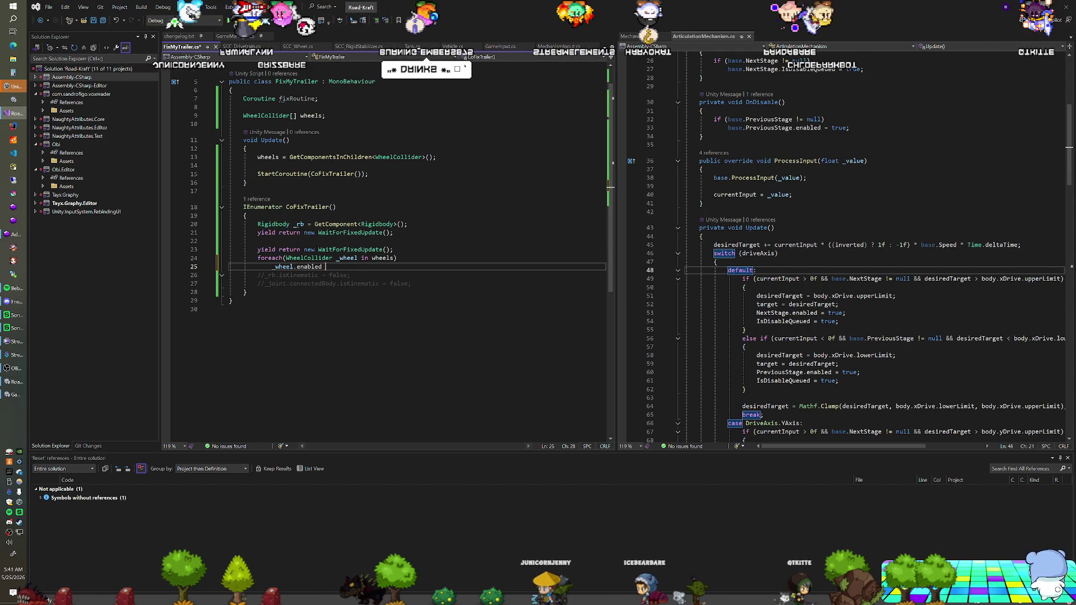
pyautogui.hotkey('shift', 'Up')
pyautogui.hotkey('shift', 'End')
pyautogui.press('BackSpace')
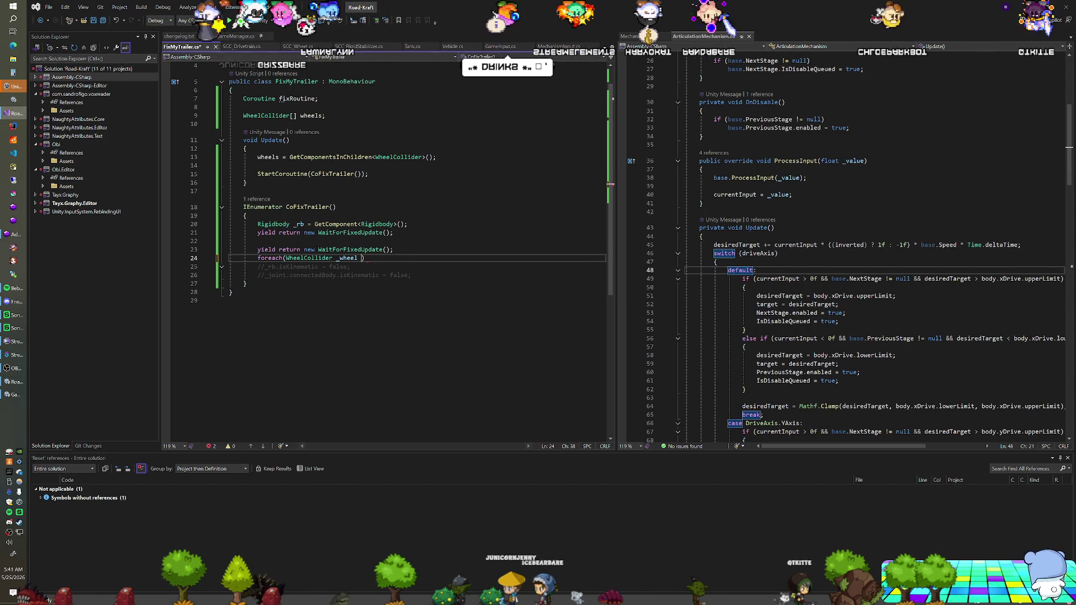
pyautogui.hotkey('shift', 'Home')
pyautogui.press('BackSpace')
pyautogui.write('_rb.mass = 250;         Debug.Log(_rb.mass);')
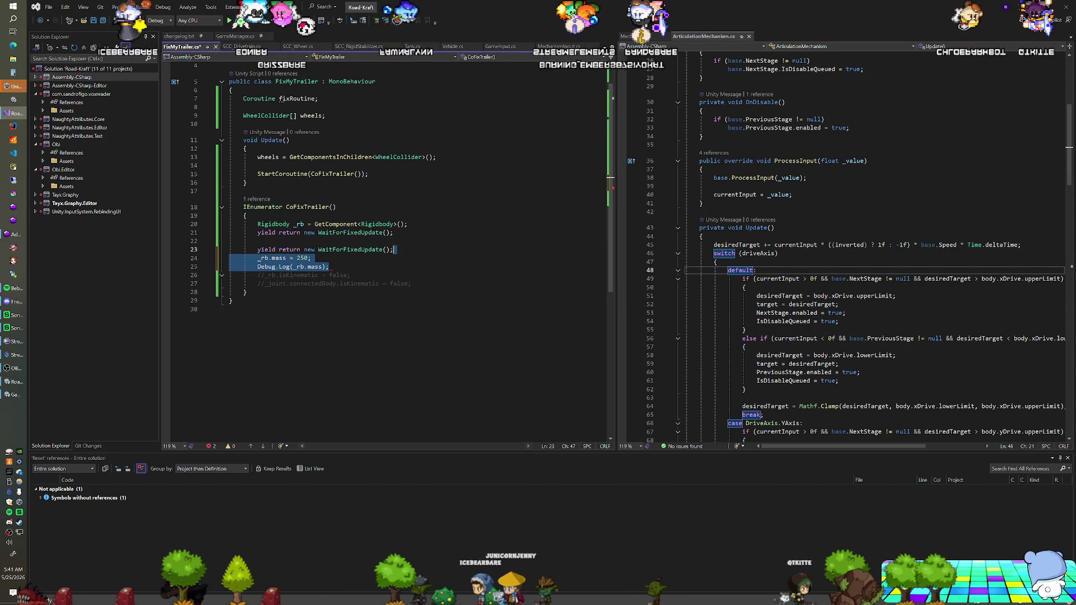
# Step: Remove the wheel collider lookup in Update, restore the HingeJoint block, and go back to Unity
pyautogui.hotkey('ctrl', '-')
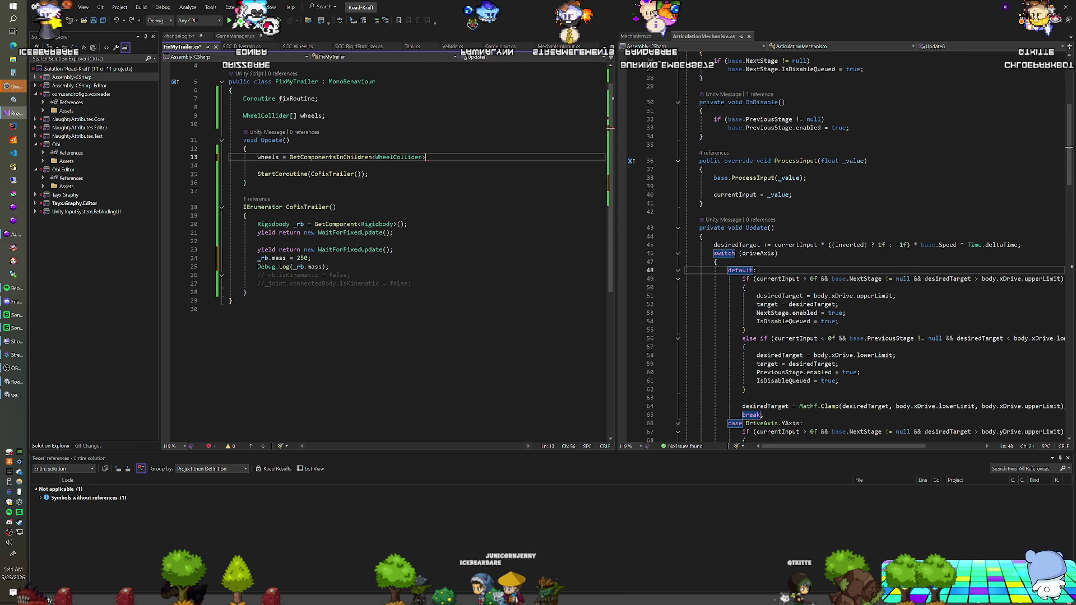
pyautogui.press('BackSpace')
pyautogui.press('BackSpace')
pyautogui.press('BackSpace')
pyautogui.press('Delete')
pyautogui.press('BackSpace')
pyautogui.press('BackSpace')
pyautogui.press('BackSpace')
pyautogui.click(325, 116)
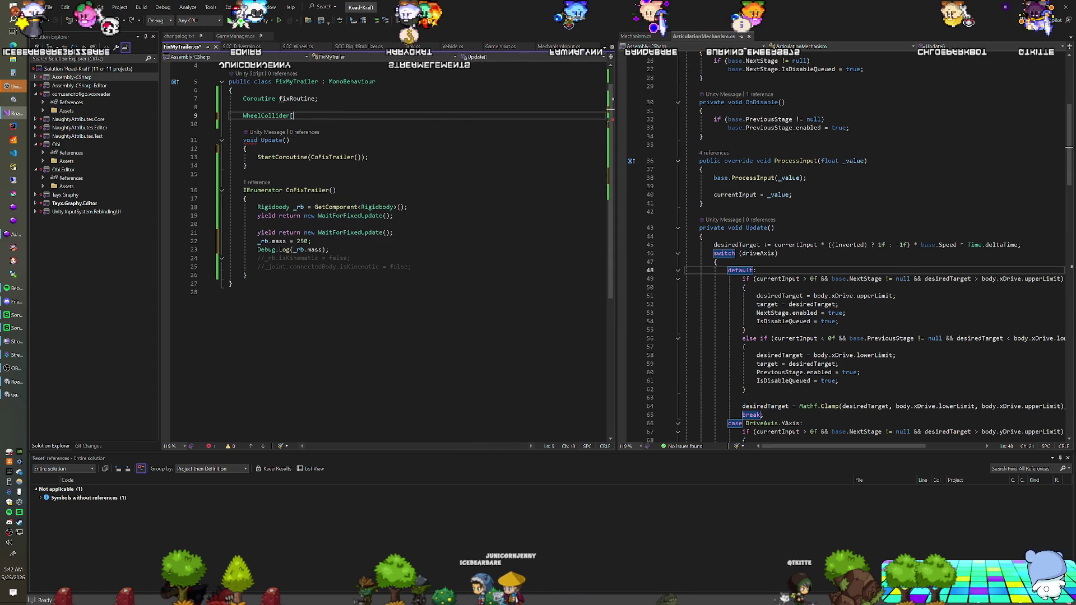
pyautogui.hotkey('ctrl', 'z')
pyautogui.hotkey('ctrl', 'z')
pyautogui.hotkey('ctrl', 'z')
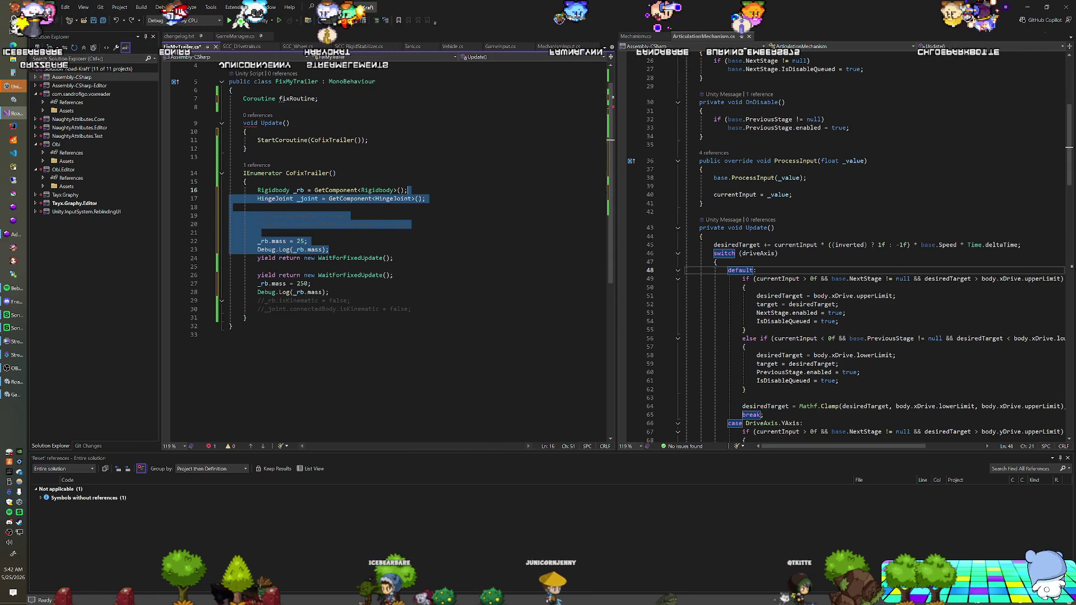
pyautogui.click(257, 232)
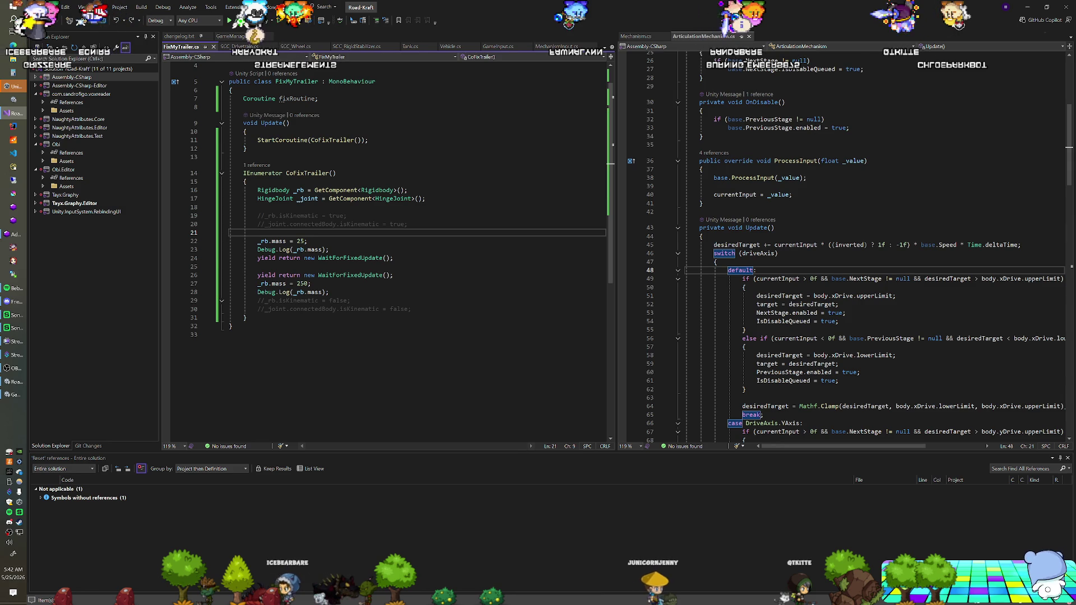
pyautogui.hotkey('alt', 'Tab')
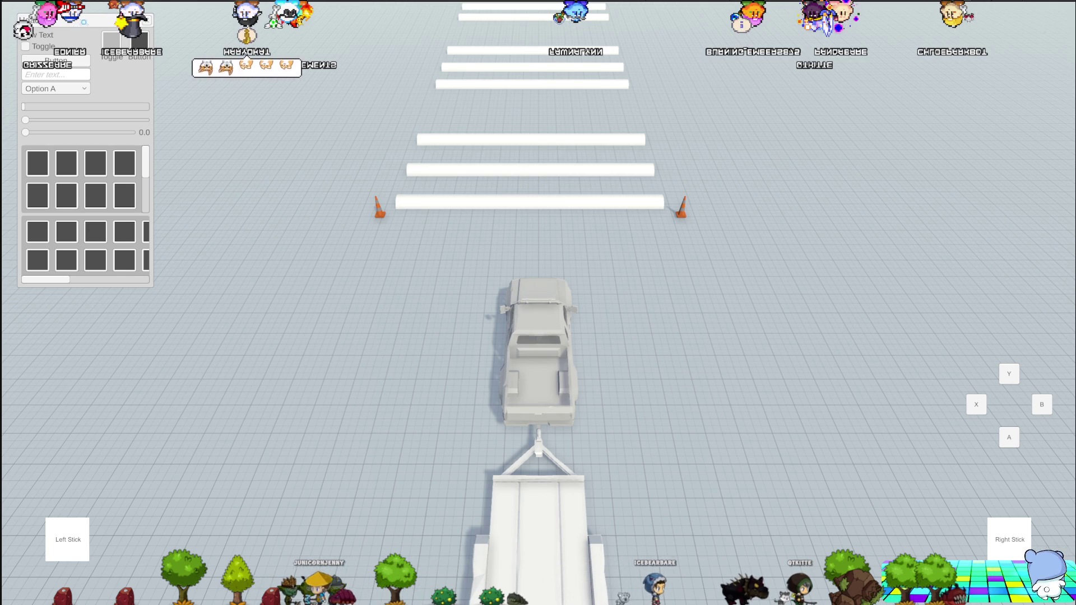
# Step: Stop the play test with Ctrl+P
pyautogui.hotkey('ctrl', 'p')
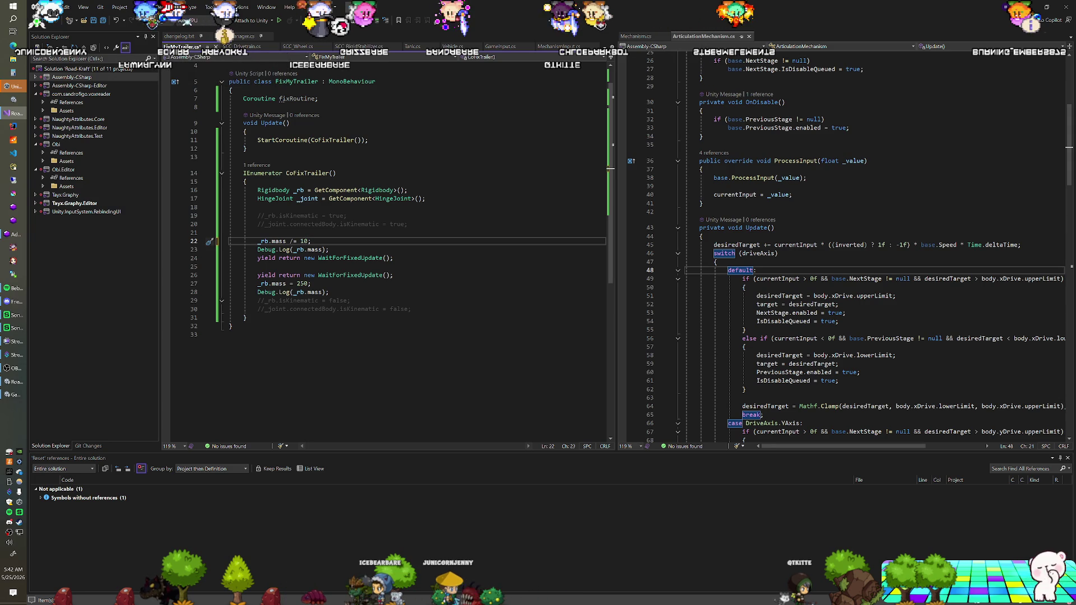
# Step: Change the _rb.mass = 250 line to a *= multiplication and switch to Unity to test
pyautogui.click(302, 284)
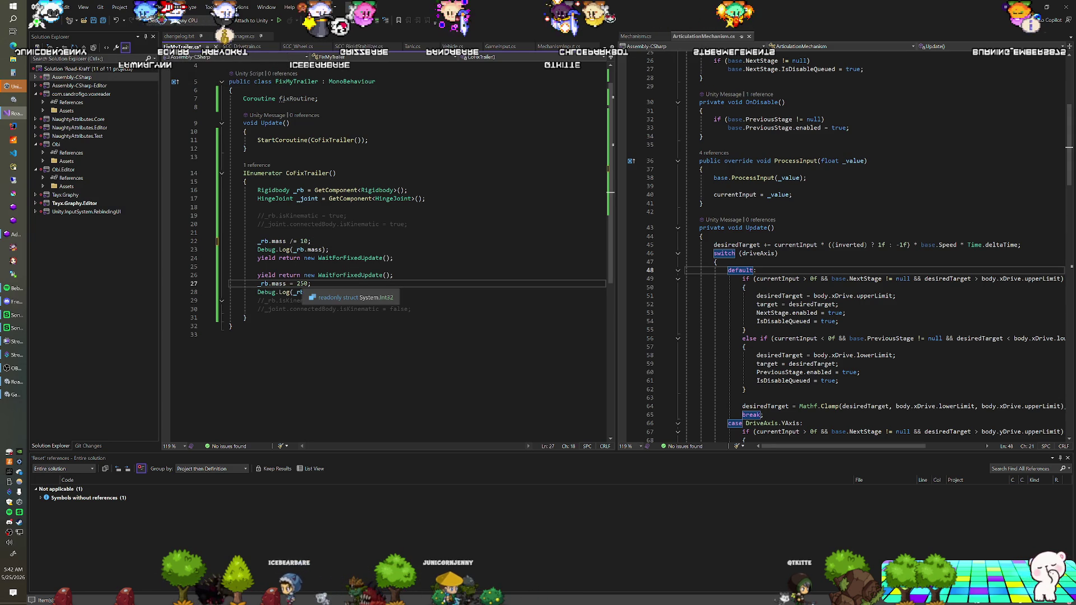
pyautogui.write('*')
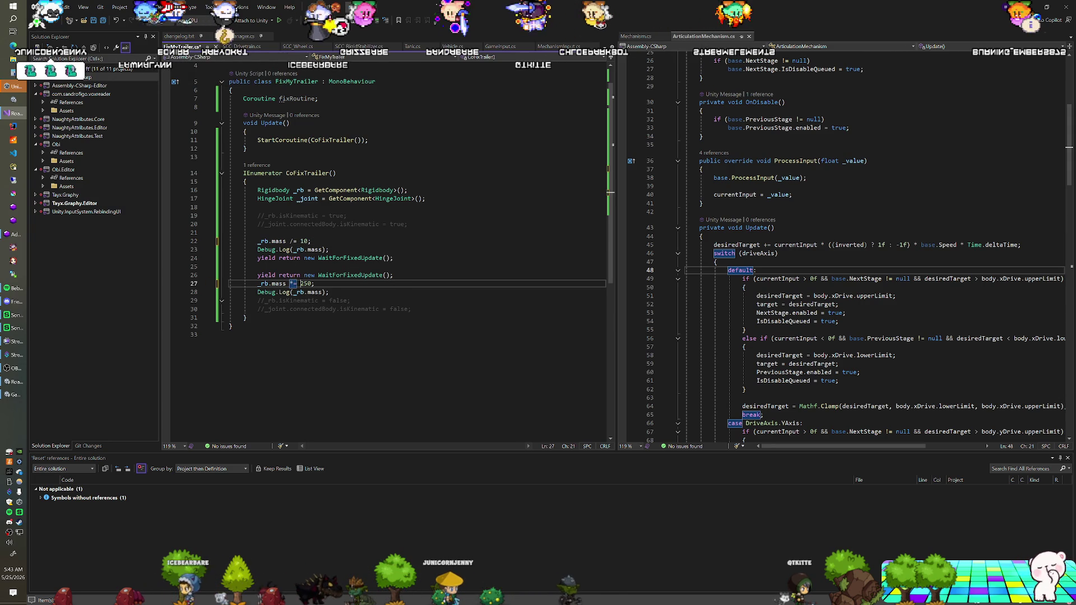
pyautogui.press('BackSpace')
pyautogui.press('BackSpace')
pyautogui.write('1')
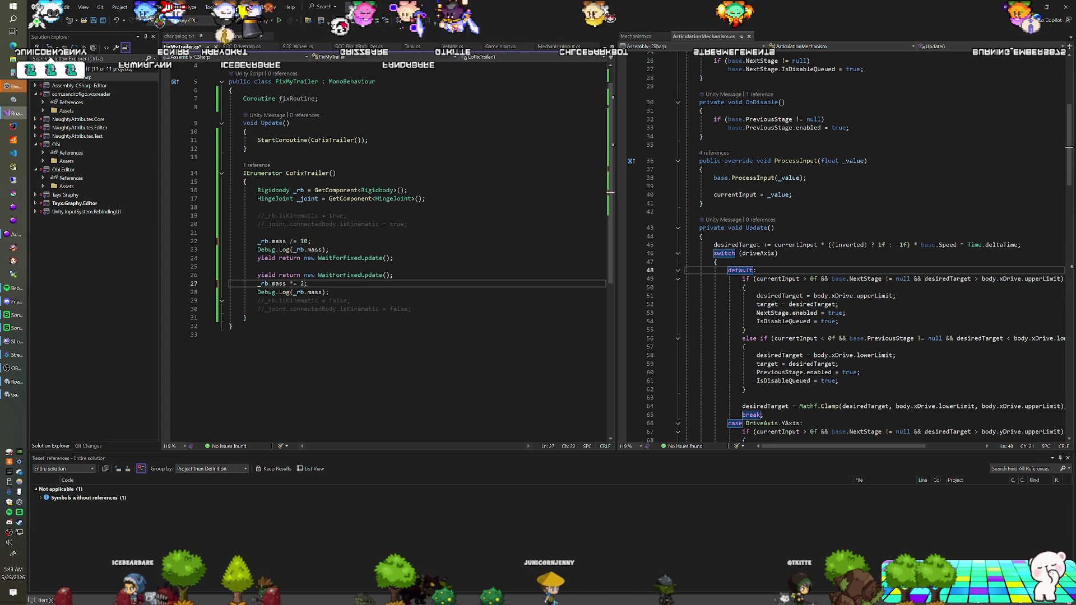
pyautogui.hotkey('alt', 'Tab')
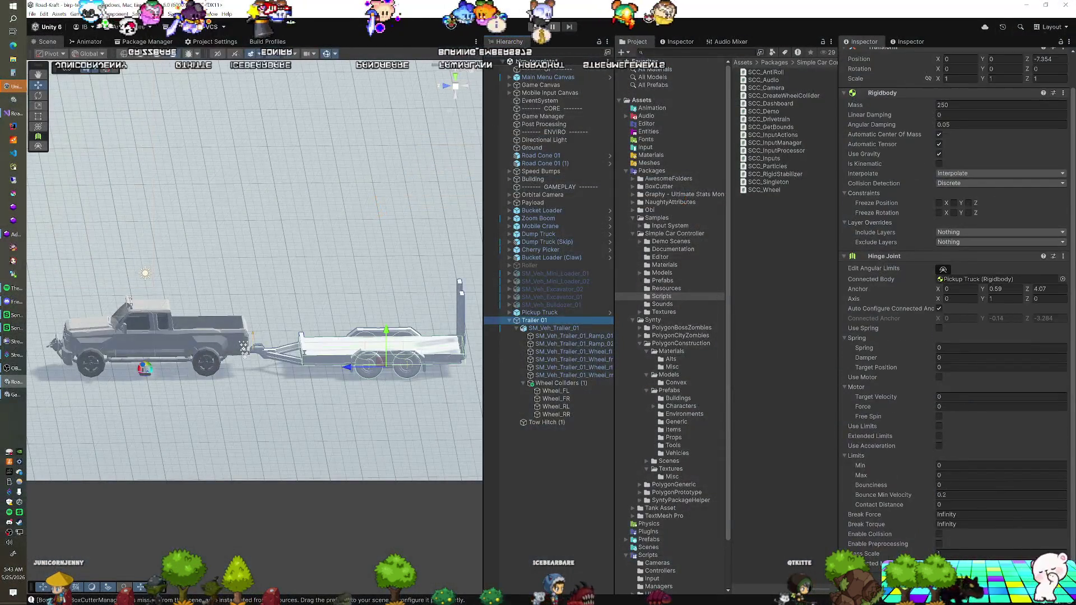
# Step: Check the Scripts folder and Trailer 01's Fix My Trailer component, then return to the script's first mass line
pyautogui.hotkey('ctrl', 'shift', 'a')
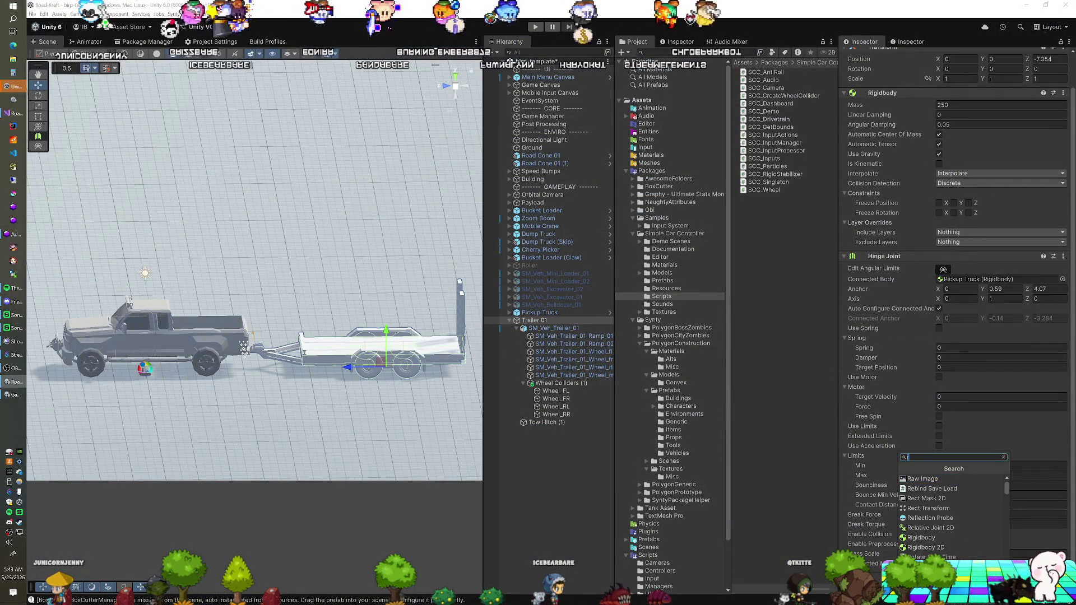
pyautogui.press('Escape')
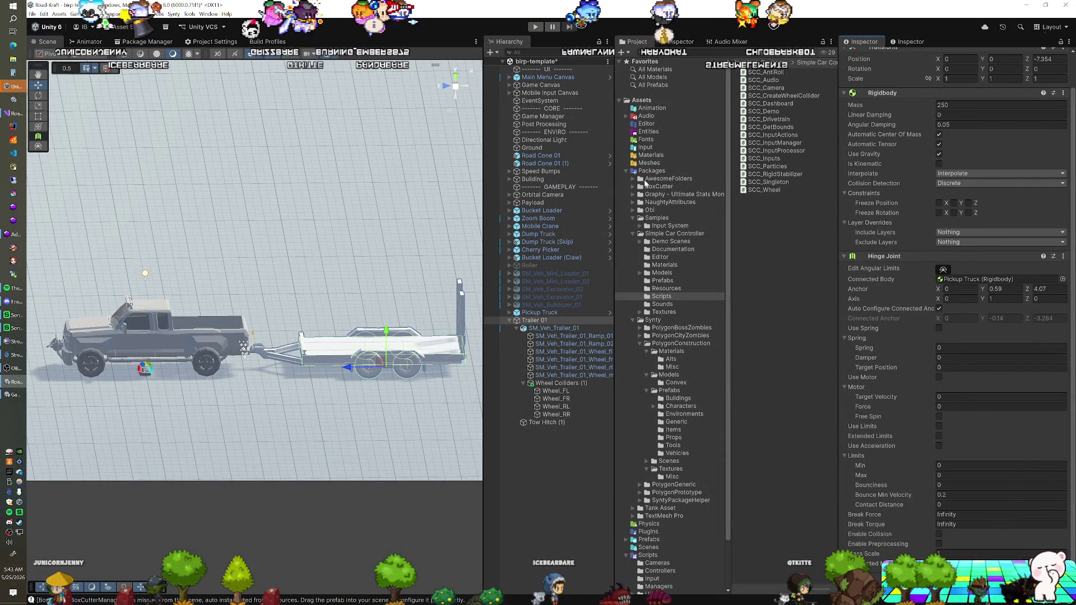
pyautogui.scroll(-2, 677, 514)
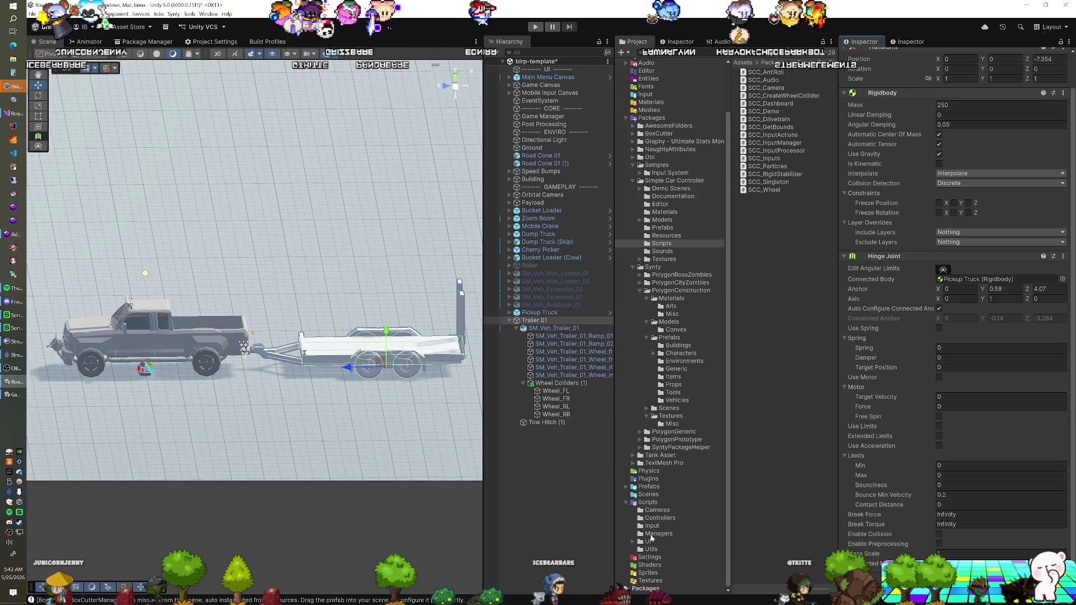
pyautogui.click(651, 502)
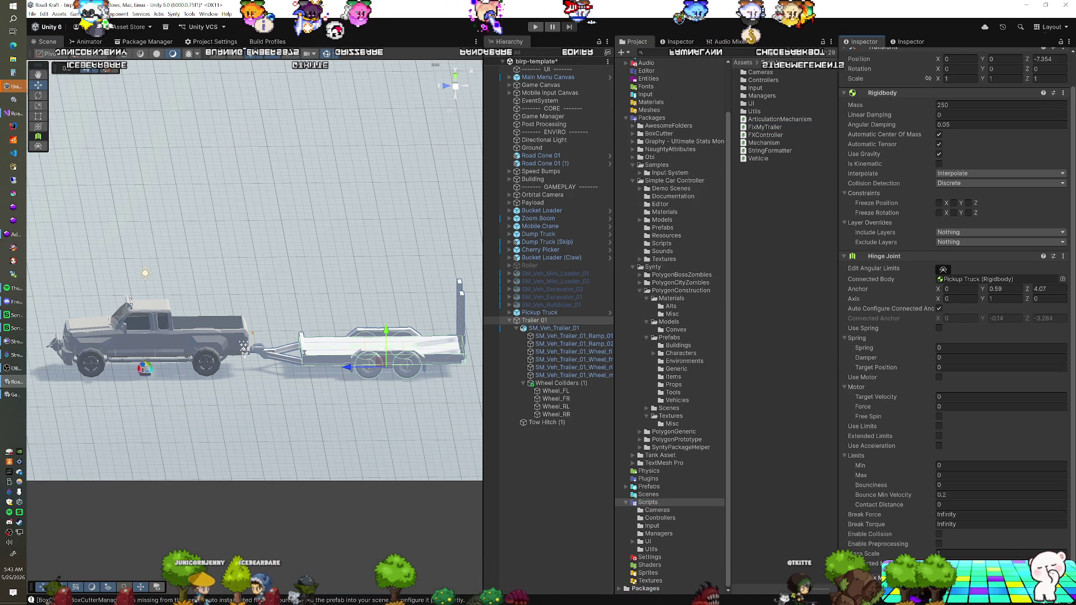
pyautogui.scroll(-2, 850, 501)
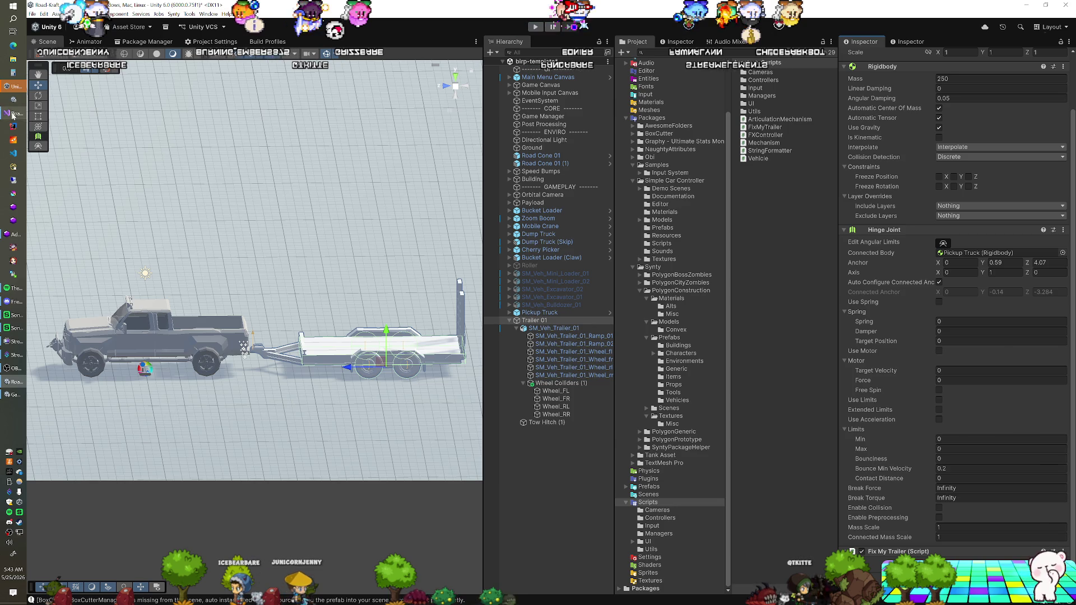
pyautogui.click(13, 113)
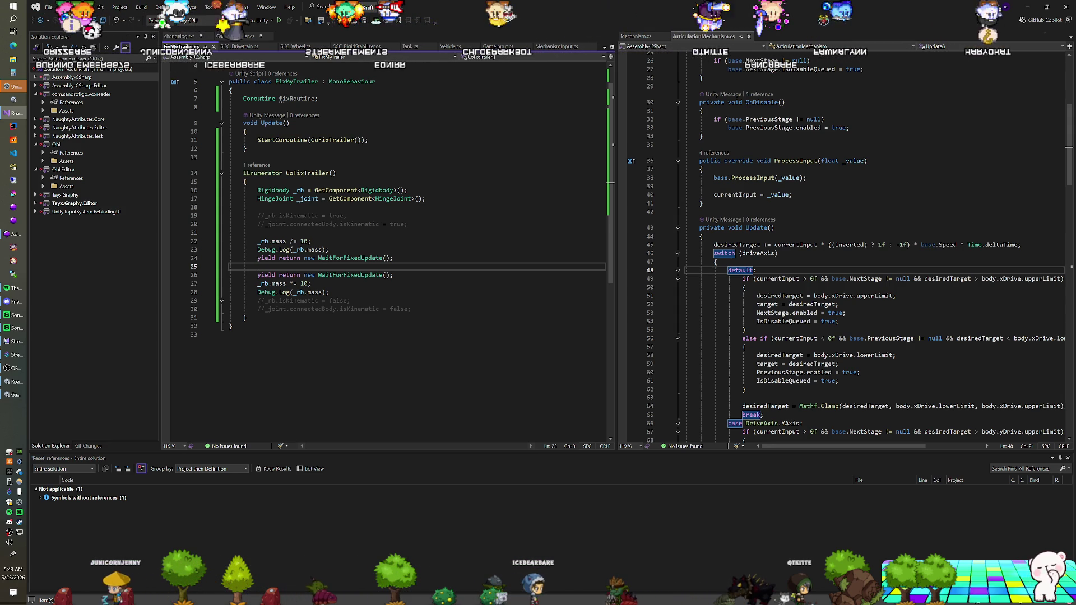
pyautogui.click(311, 241)
pyautogui.hotkey('alt', 'Tab')
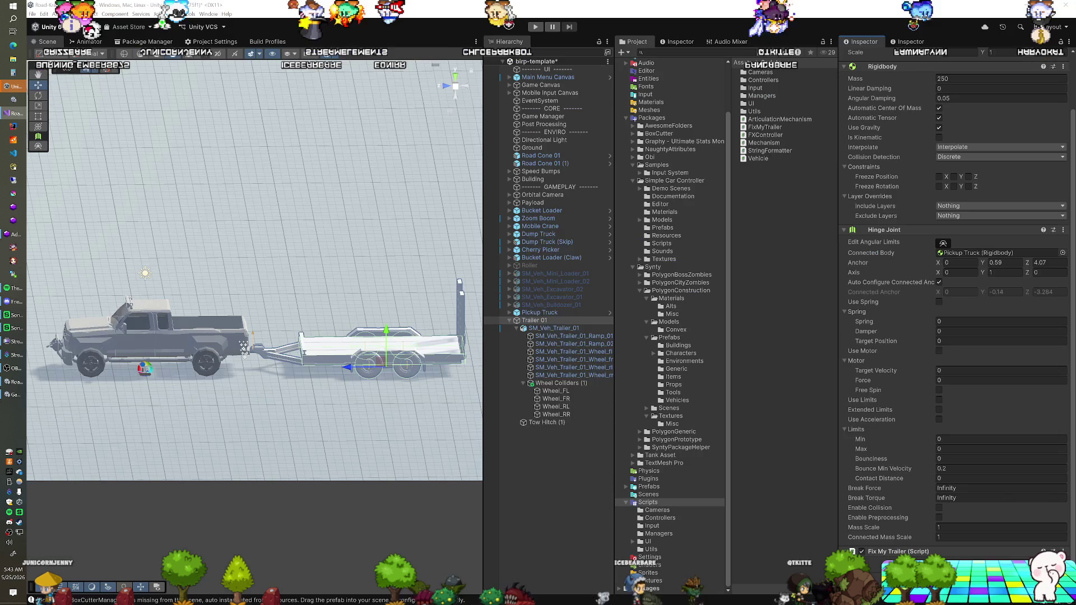
pyautogui.hotkey('ctrl', 'p')
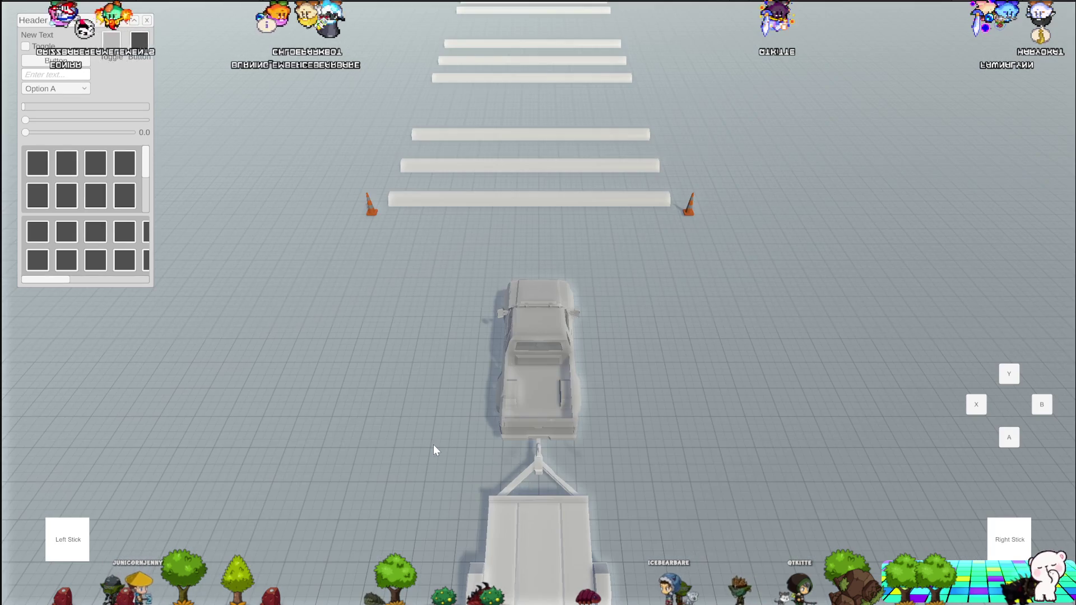
pyautogui.press('w')
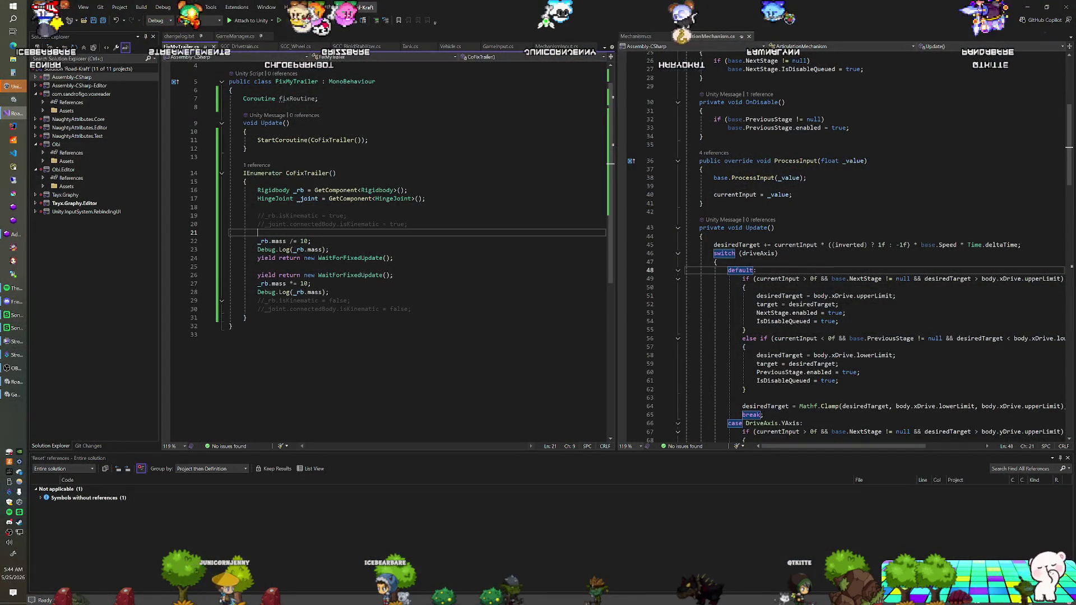
# Step: Set the trailer's mass directly to 25 first and 250 second in the coroutine
pyautogui.click(291, 241)
pyautogui.press('BackSpace')
pyautogui.press('Right')
pyautogui.press('Right')
pyautogui.press('Right')
pyautogui.press('BackSpace')
pyautogui.write('25')
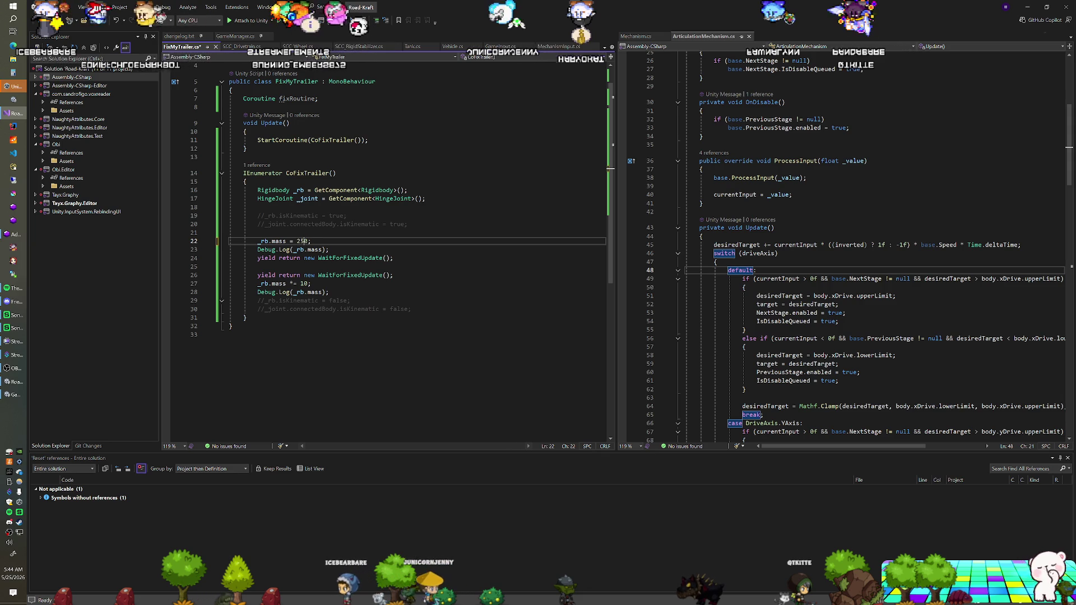
pyautogui.press('Delete')
pyautogui.click(243, 249)
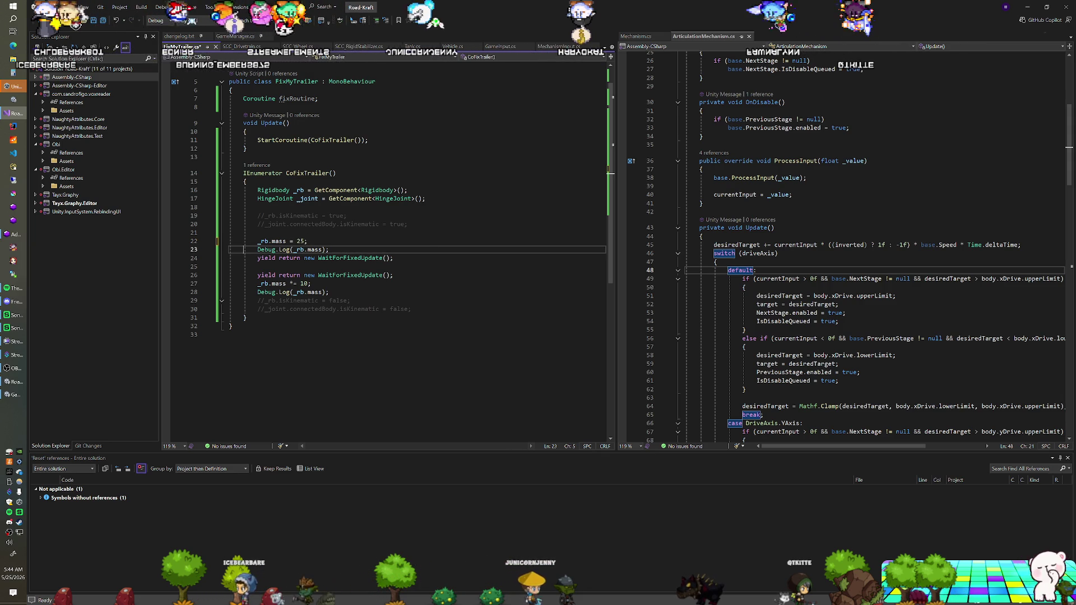
pyautogui.press('Down')
pyautogui.press('Down')
pyautogui.press('Down')
pyautogui.press('Down')
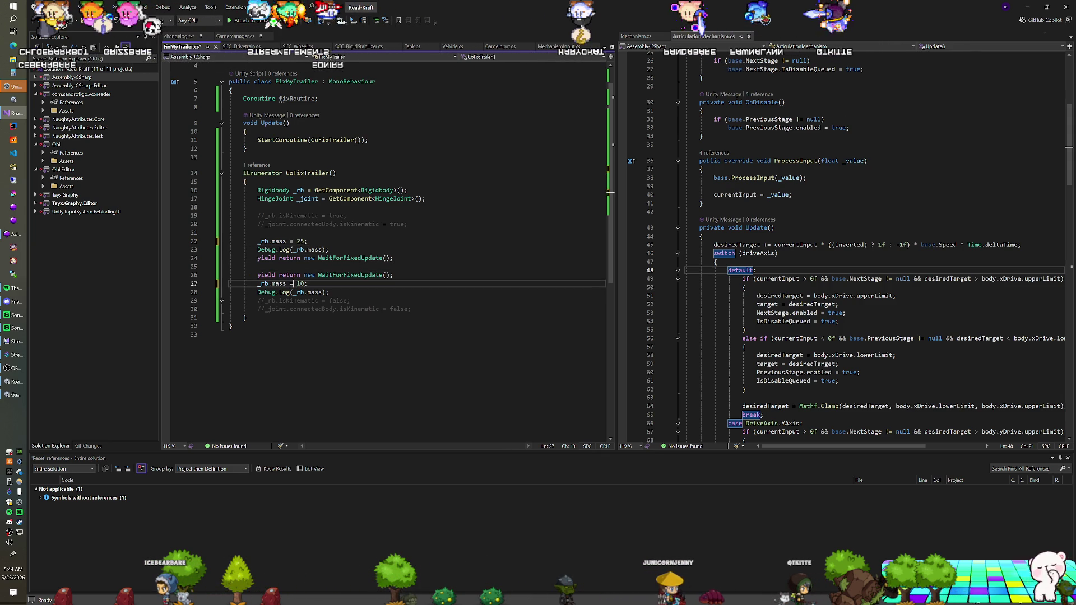
pyautogui.press('Right')
pyautogui.press('Delete')
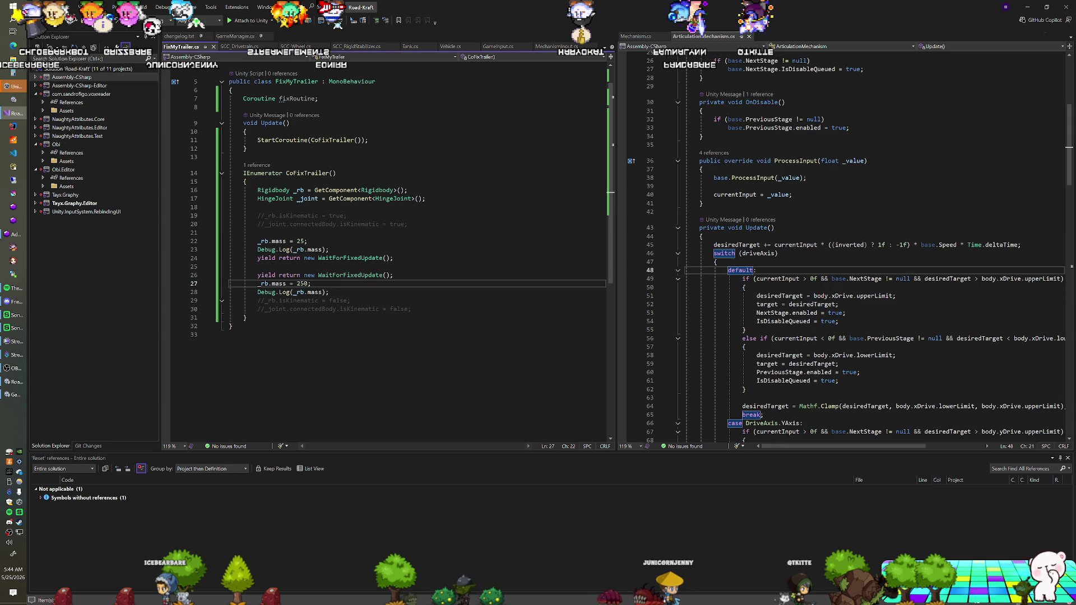
# Step: Wrap the StartCoroutine call in an if (Keyboard.current.kKey.wasPressedThisFrame) check, then return to Unity
pyautogui.click(599, 131)
pyautogui.press('Return')
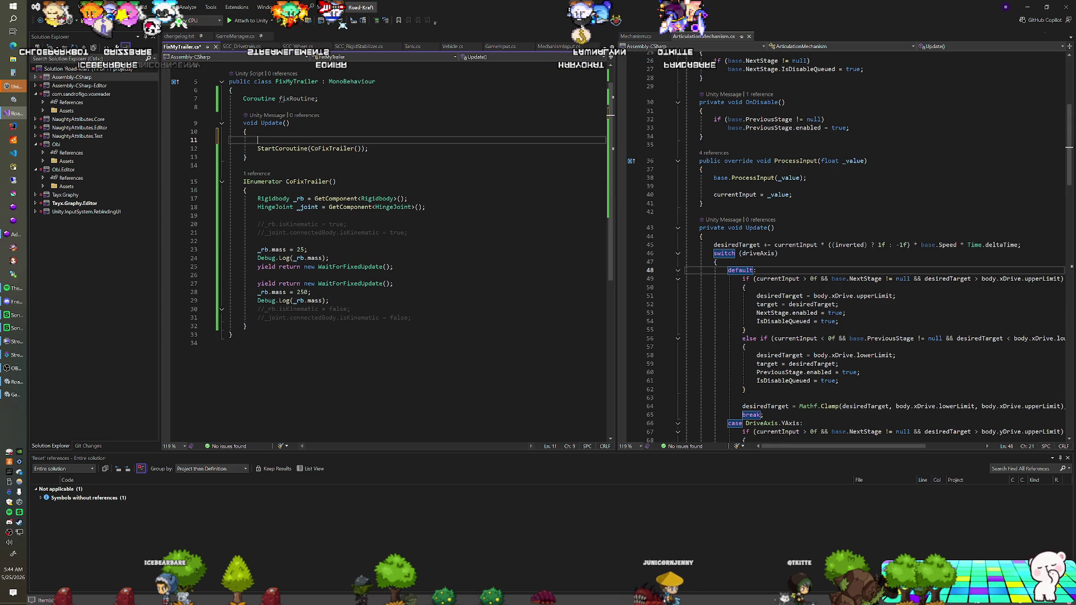
pyautogui.write('if(Keyboard.current')
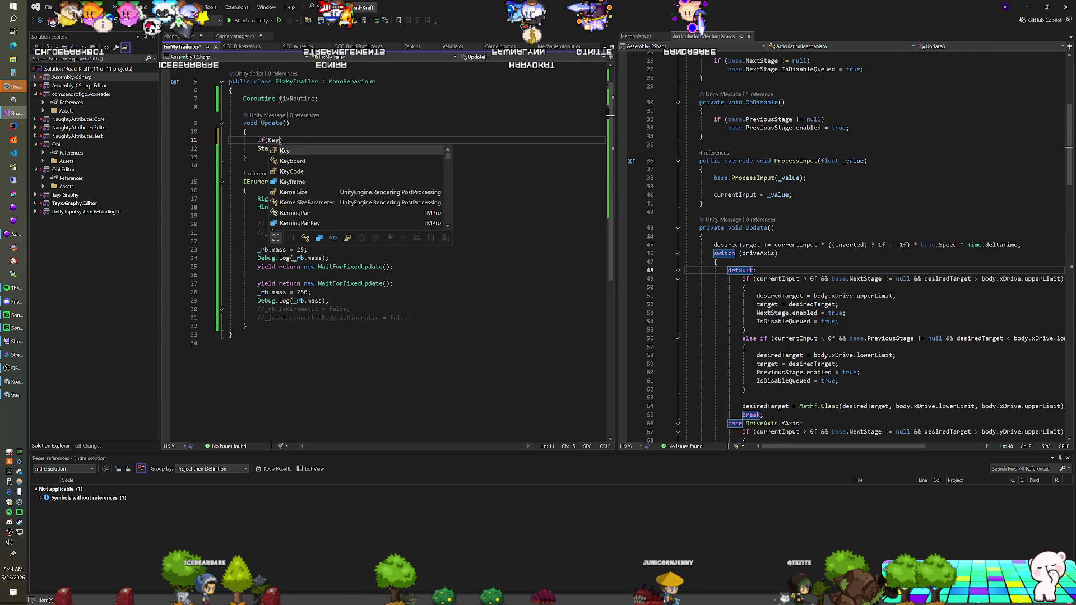
pyautogui.write('.keKey')
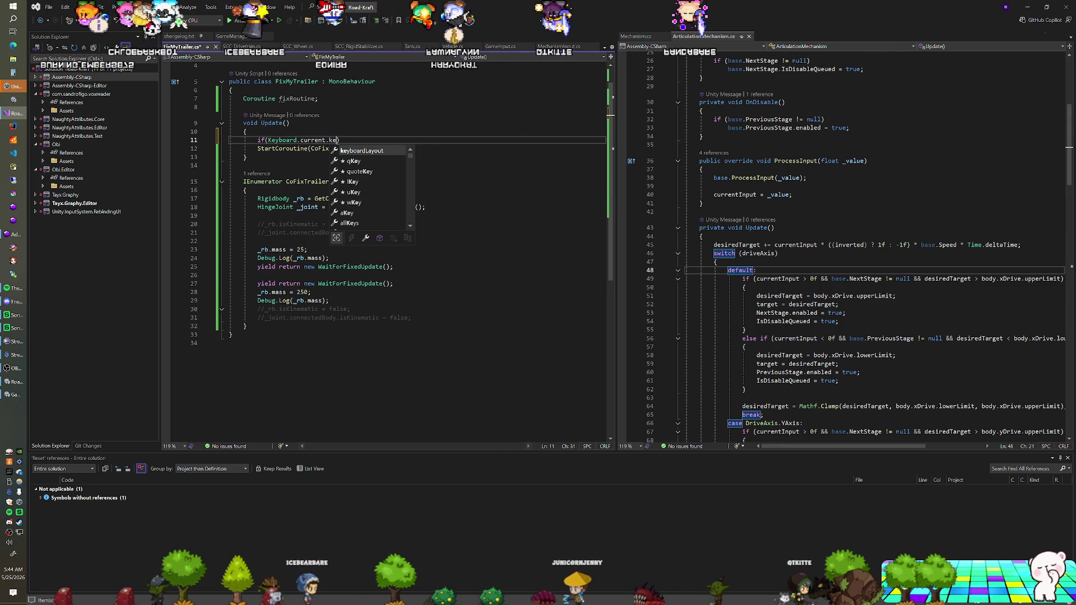
pyautogui.press('BackSpace')
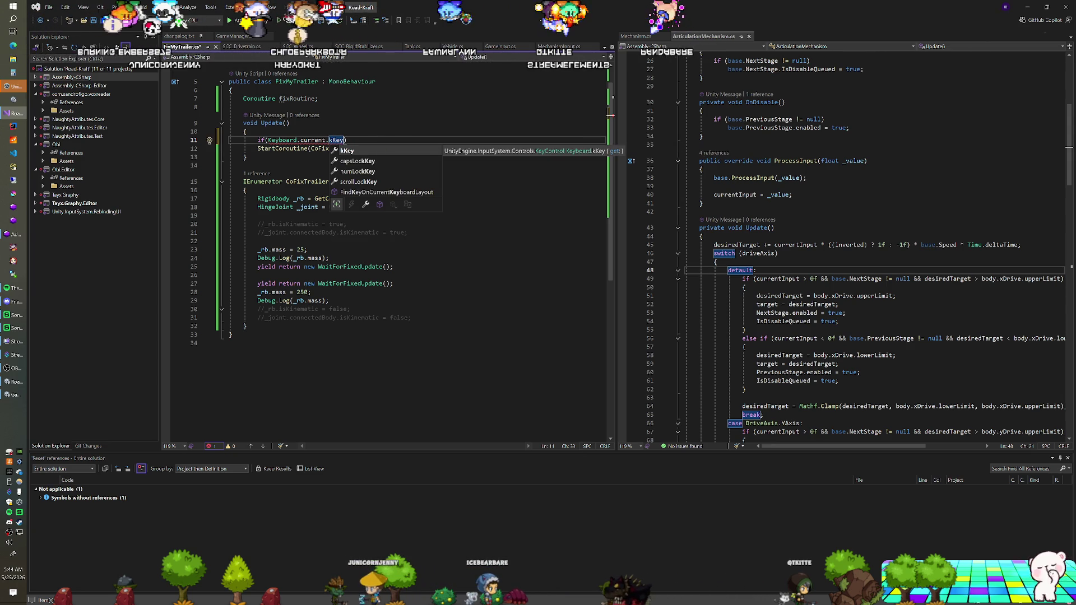
pyautogui.write('.wasPressedThisFrame')
pyautogui.click(257, 148)
pyautogui.hotkey('alt', 'Tab')
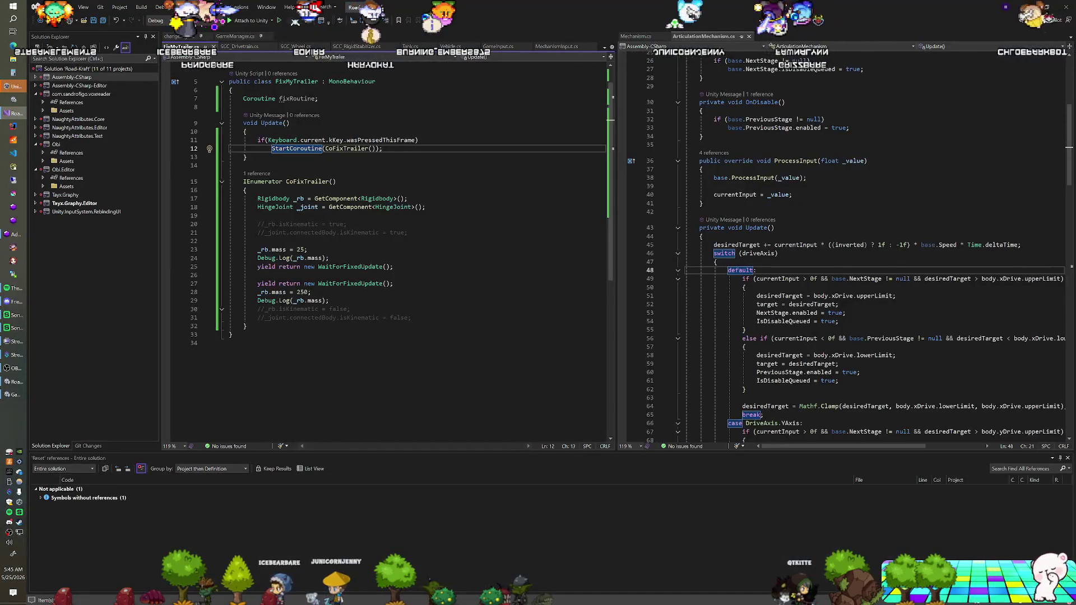
# Step: Change the first trailer mass value to 150, recompiling and testing in Unity between edits
pyautogui.click(311, 292)
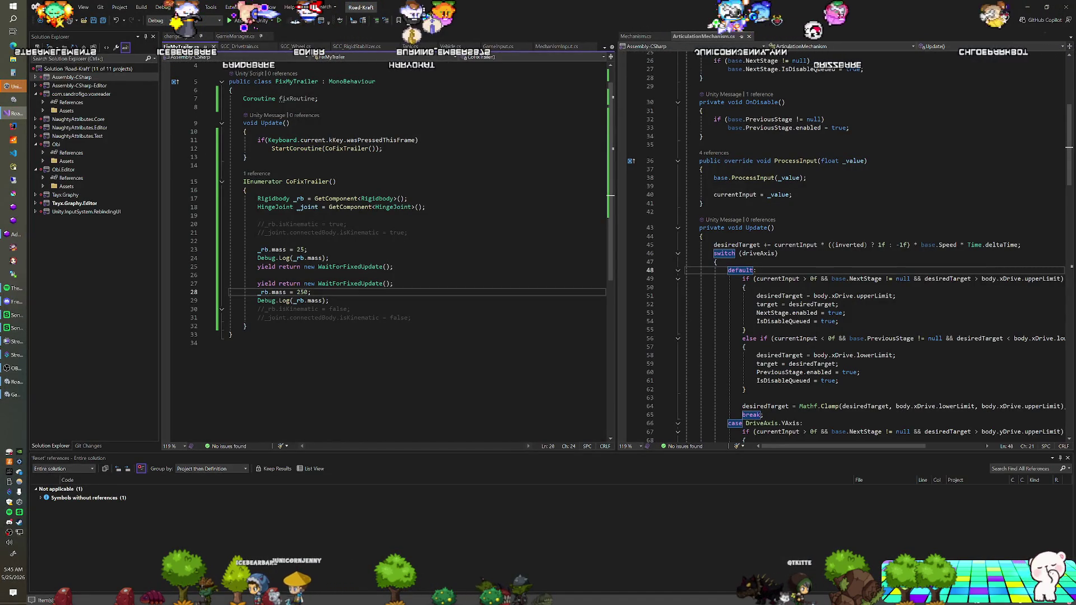
pyautogui.click(303, 249)
pyautogui.write('00')
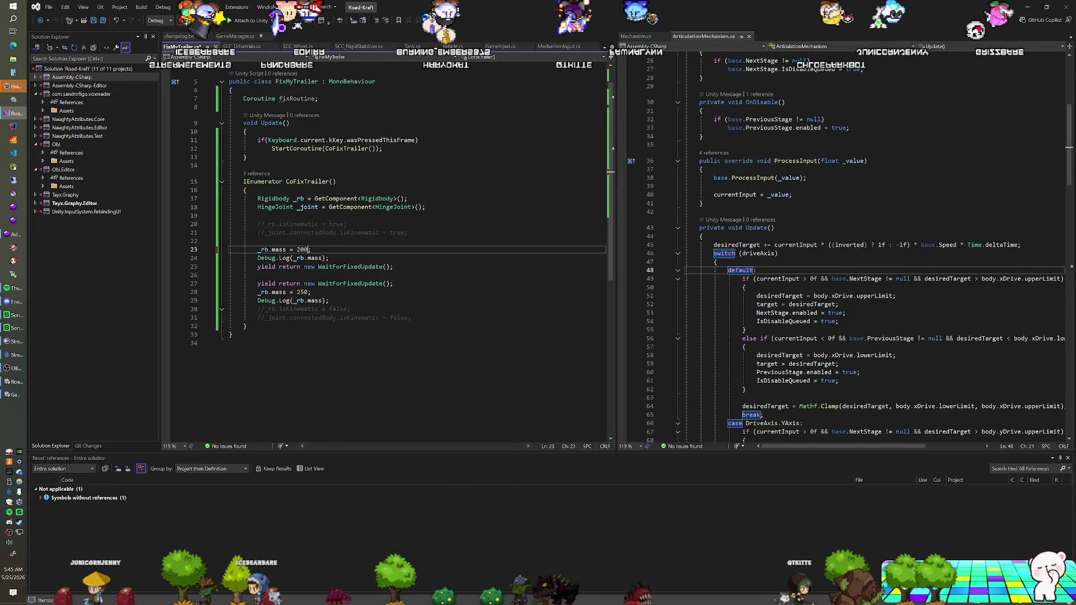
pyautogui.hotkey('alt', 'Tab')
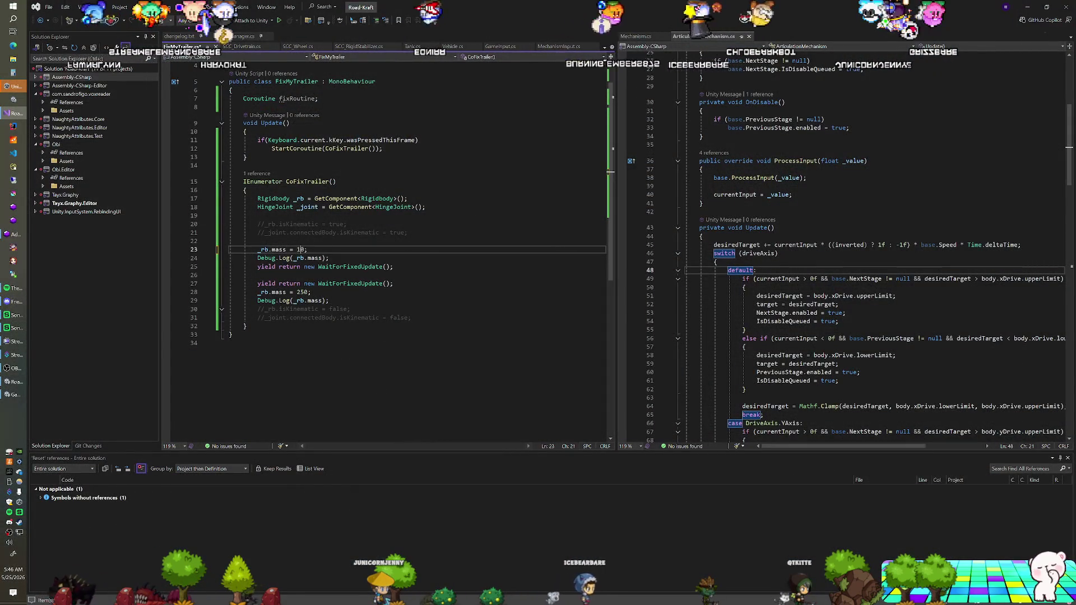
pyautogui.hotkey('alt', 'Tab')
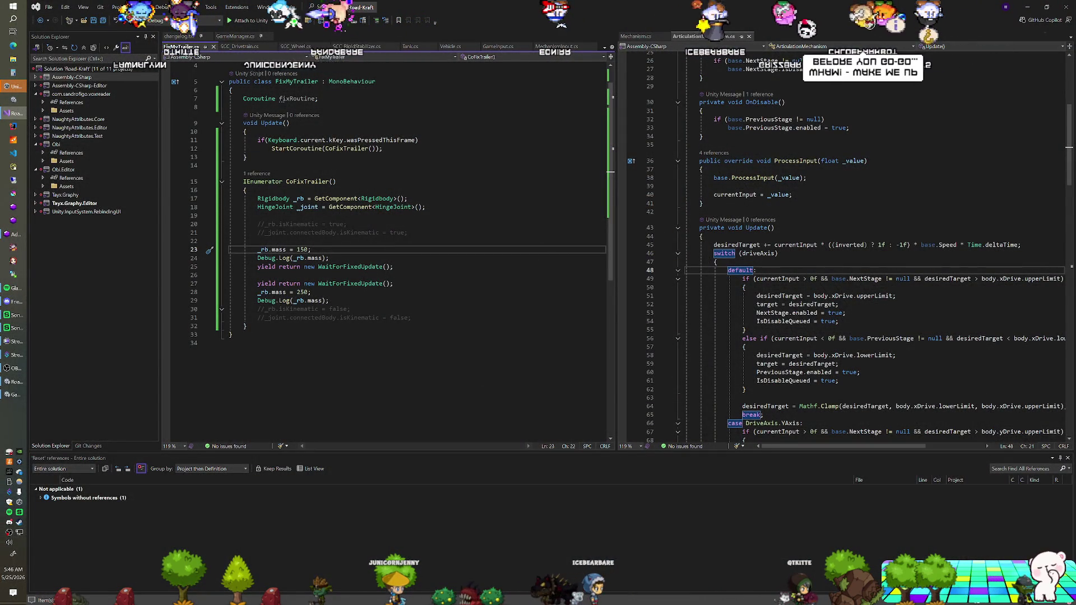
pyautogui.click(329, 257)
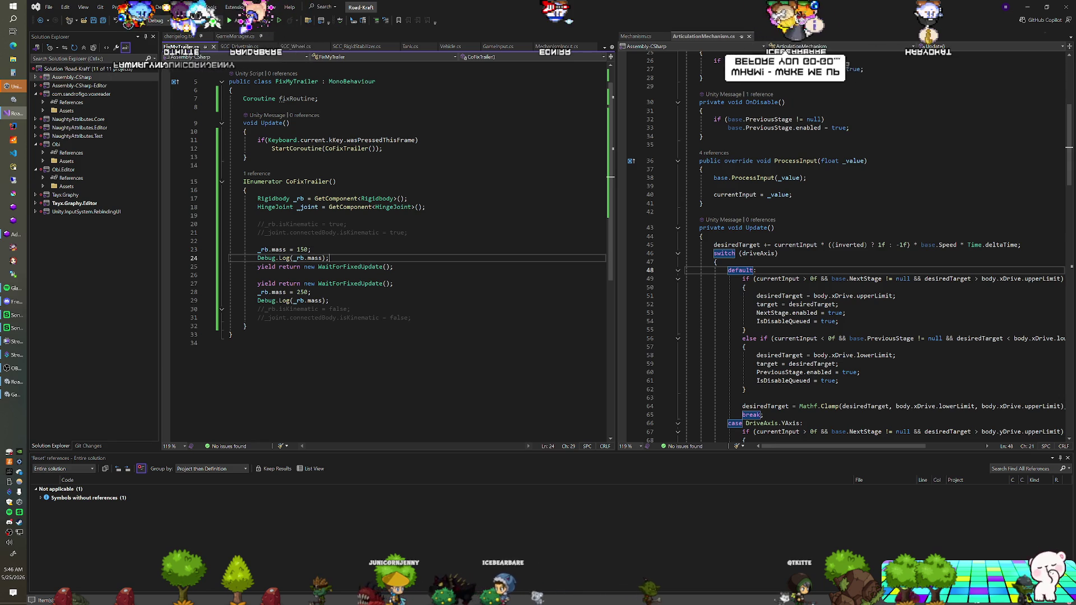
# Step: Delete the commented-out lines and all Debug.Log calls from CoFixTrailer
pyautogui.hotkey('shift', 'Up')
pyautogui.press('Escape')
pyautogui.hotkey('shift', 'Up')
pyautogui.hotkey('shift', 'Up')
pyautogui.hotkey('shift', 'Up')
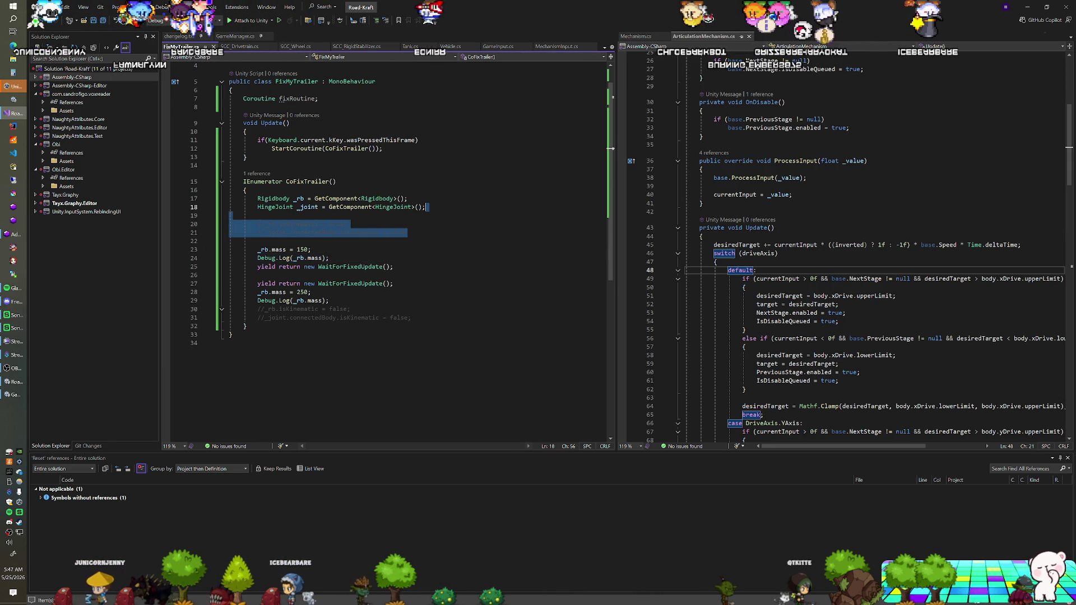
pyautogui.press('BackSpace')
pyautogui.press('Down')
pyautogui.press('Down')
pyautogui.press('Down')
pyautogui.hotkey('shift', 'Up')
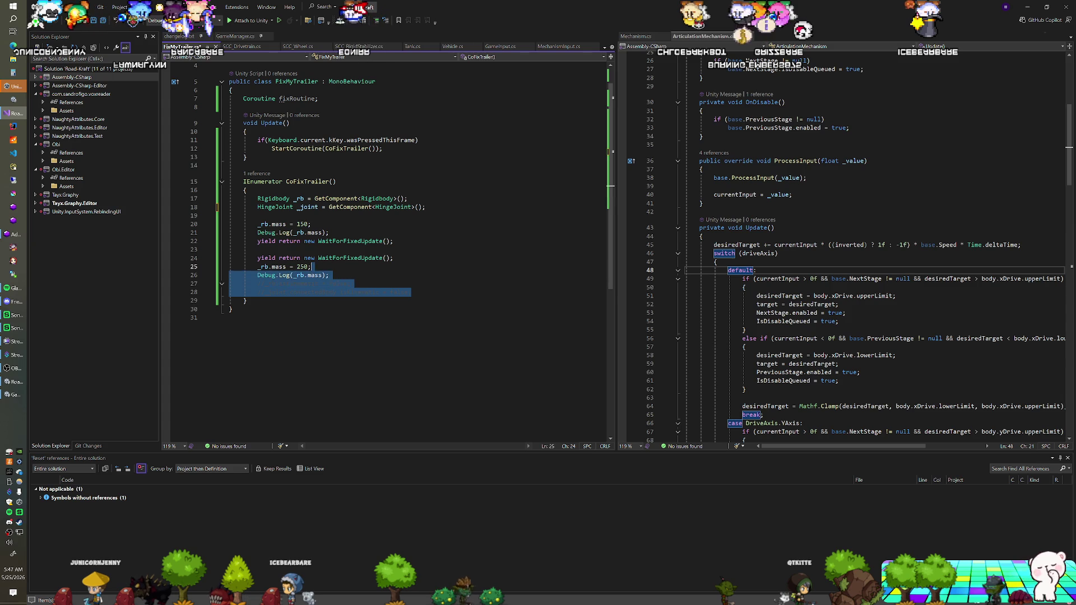
pyautogui.press('BackSpace')
pyautogui.hotkey('shift', 'Up')
pyautogui.press('BackSpace')
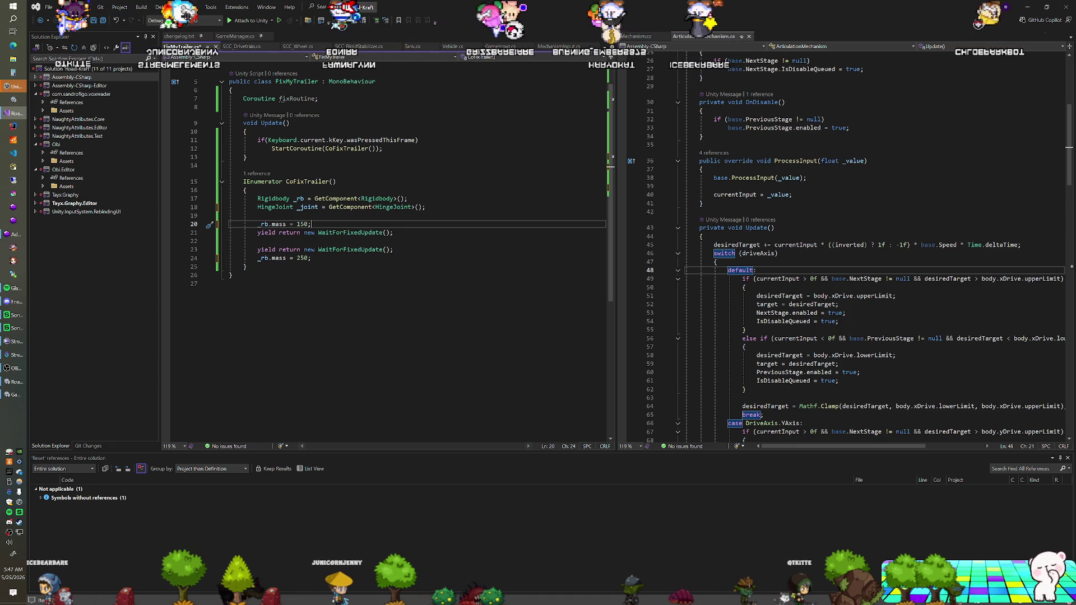
# Step: Tidy the blank lines after the HingeJoint line and disable the StartCoroutine call in Update
pyautogui.click(425, 207)
pyautogui.press('Return')
pyautogui.press('Return')
pyautogui.press('BackSpace')
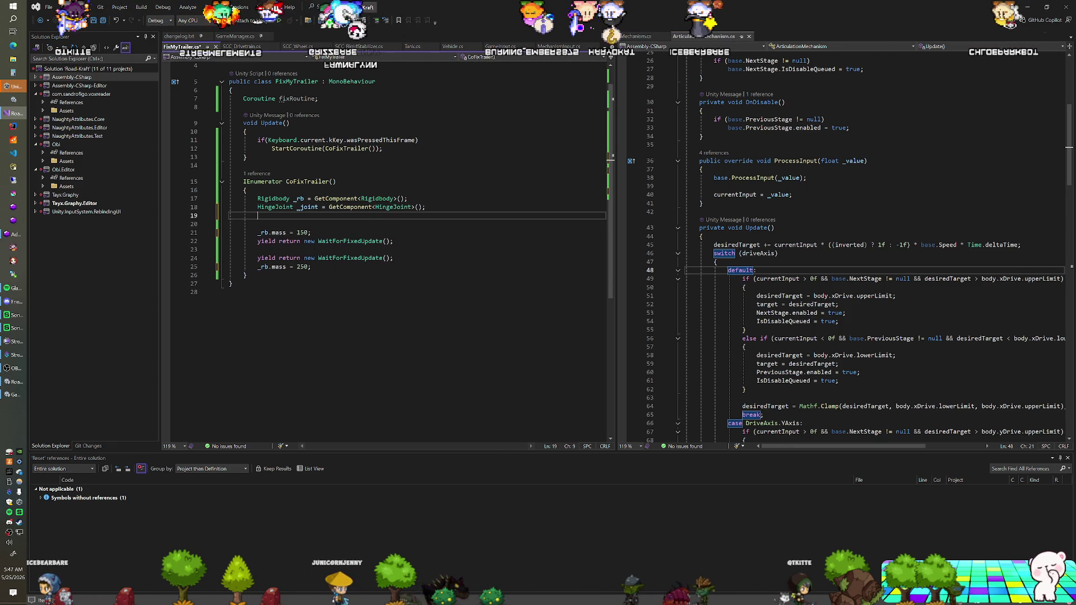
pyautogui.press('Return')
pyautogui.press('BackSpace')
pyautogui.press('BackSpace')
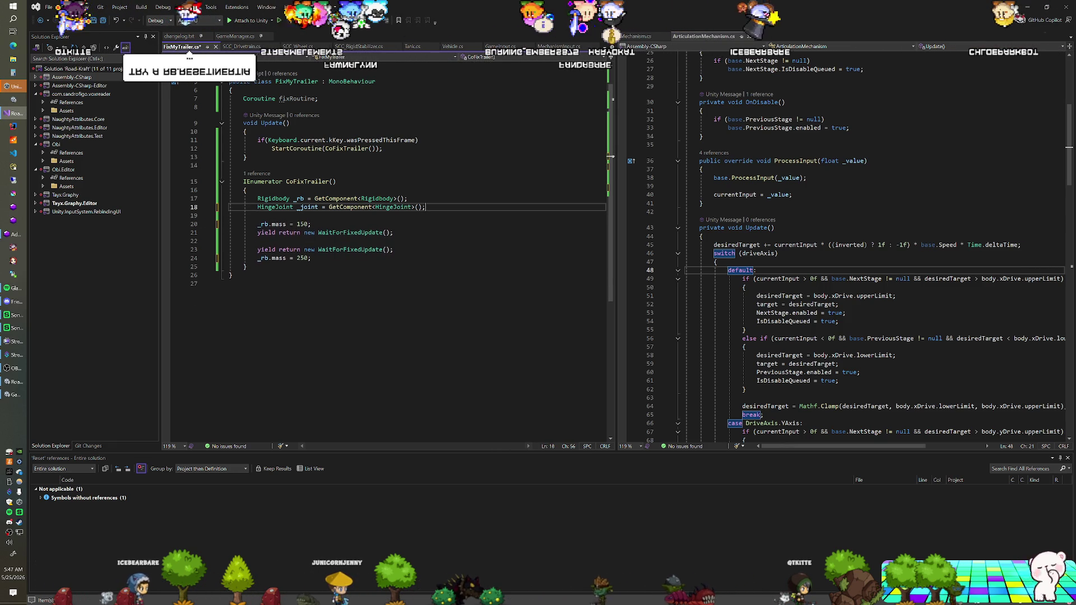
pyautogui.moveTo(382, 149); pyautogui.dragTo(272, 148)
pyautogui.press('BackSpace')
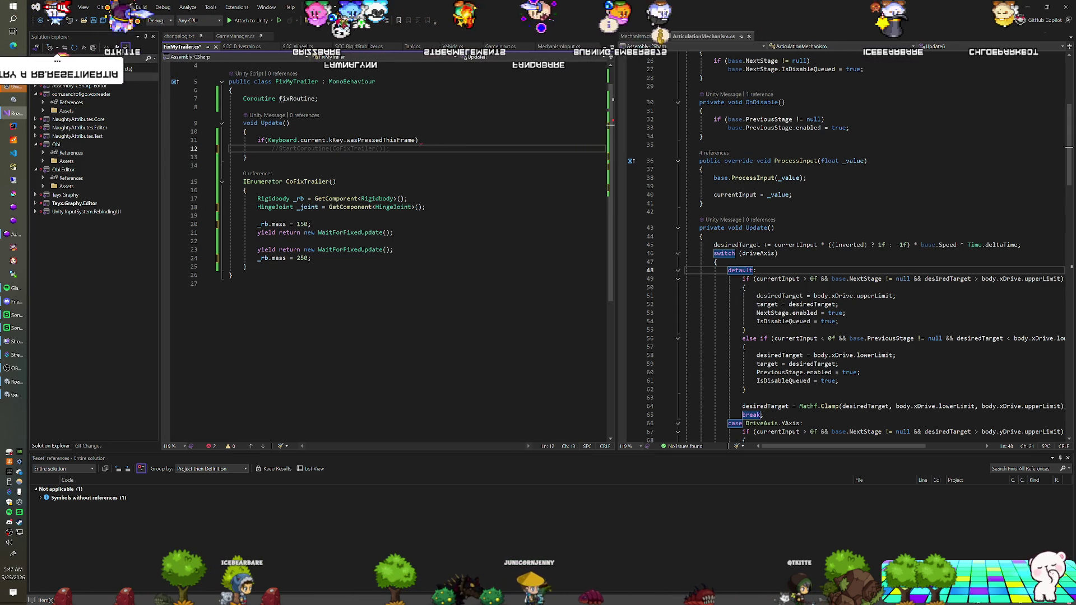
# Step: Make the K press set the Rigidbody's linearVelocity to Vector3.up, save, and test in play mode
pyautogui.write('GetComponent<Rigidbody')
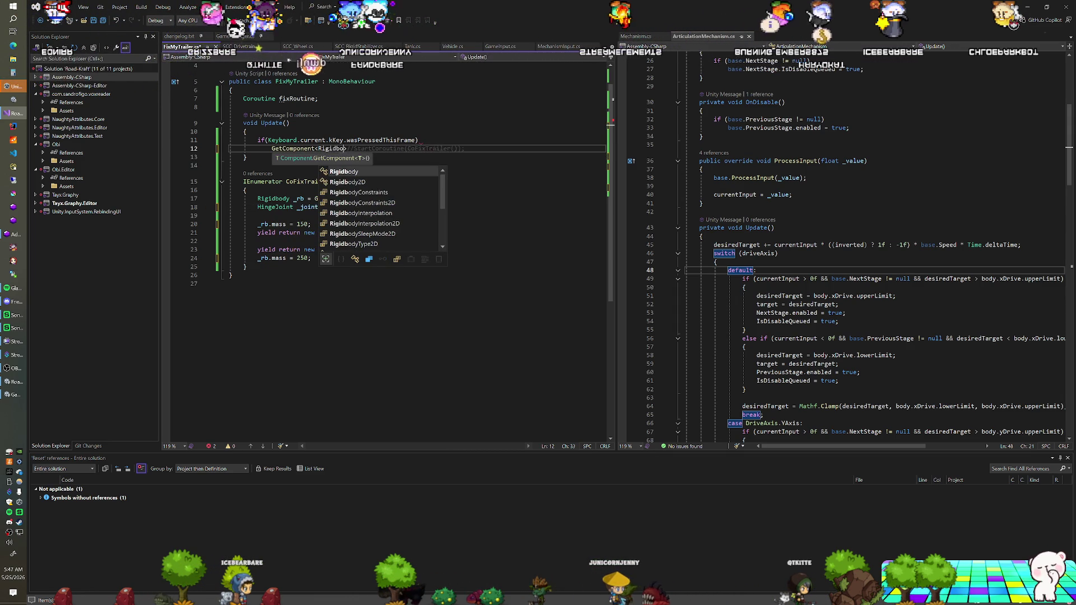
pyautogui.write('>().le')
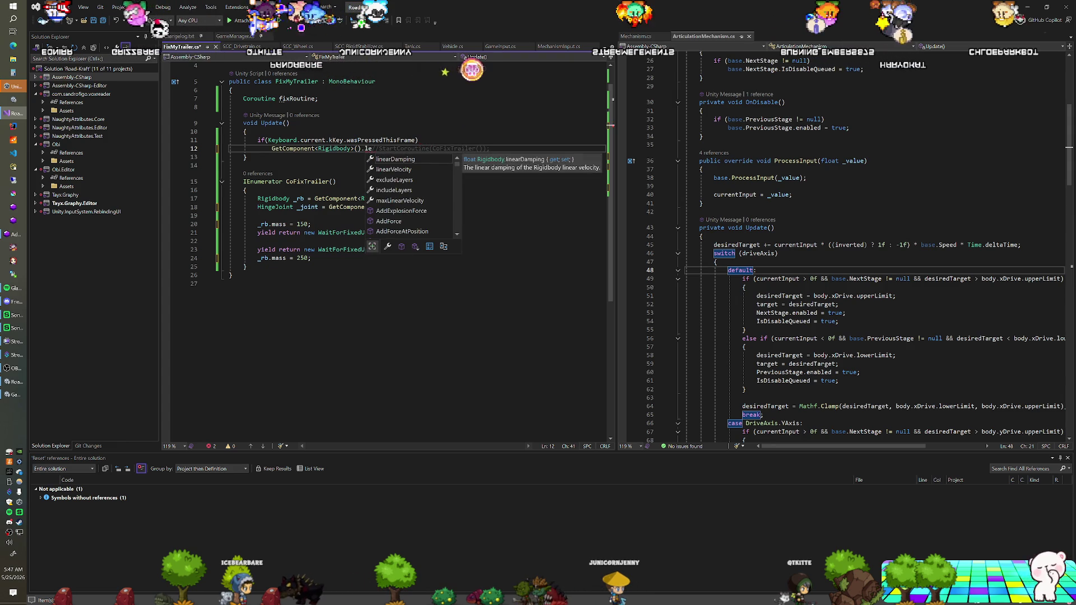
pyautogui.press('Down')
pyautogui.press('Tab')
pyautogui.write('ector3.up;')
pyautogui.hotkey('ctrl', 's')
pyautogui.hotkey('alt', 'Tab')
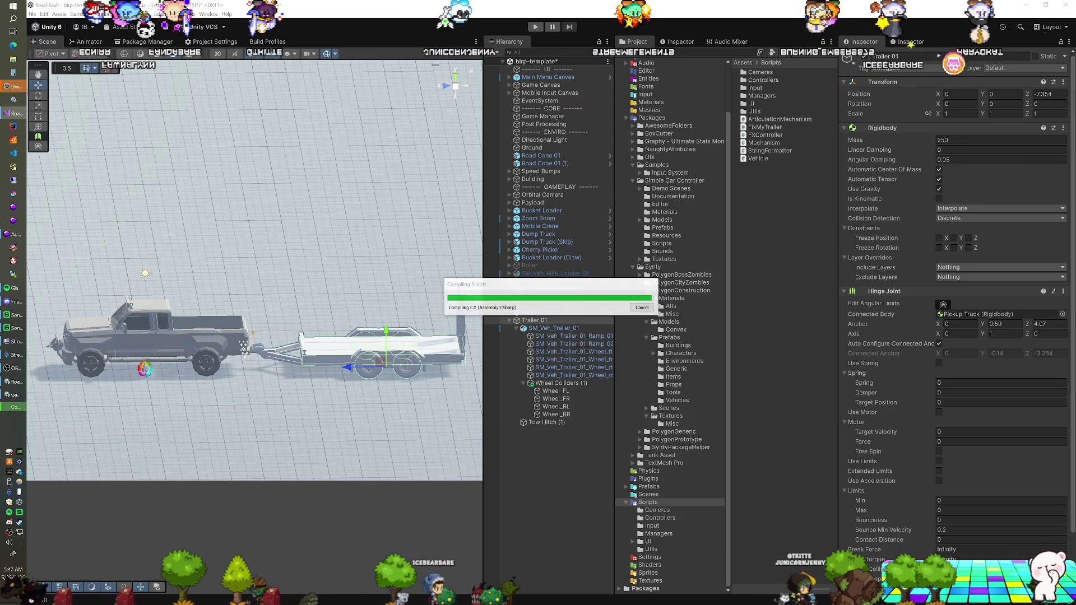
pyautogui.hotkey('ctrl', 'p')
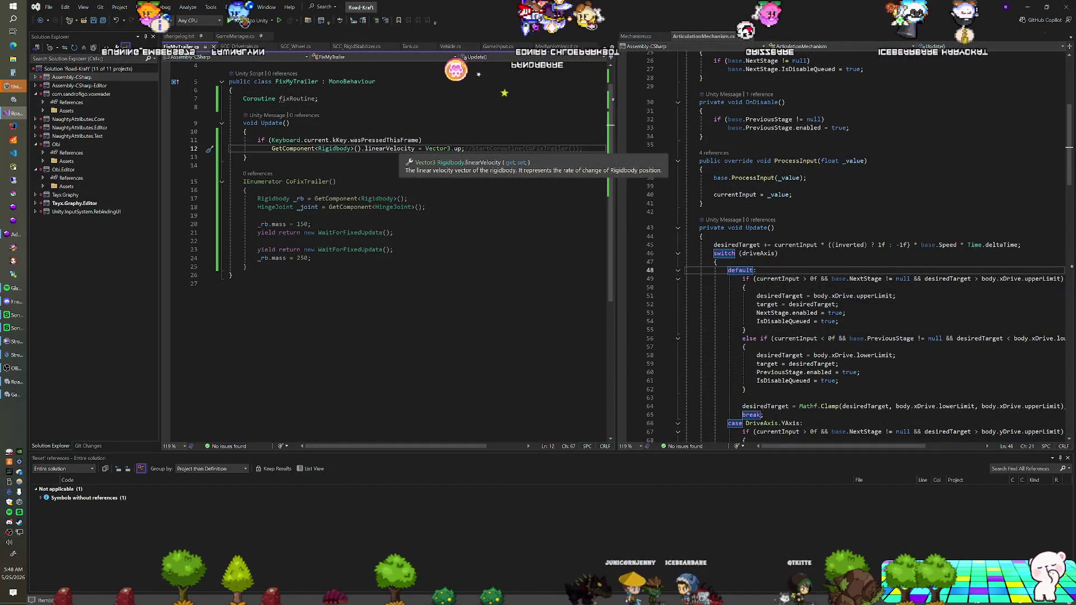
# Step: Replace the velocity assignment with GetComponent<Rigidbody>().ResetInertiaTensor() and return to Unity
pyautogui.moveTo(365, 148); pyautogui.dragTo(447, 148)
pyautogui.write('Res')
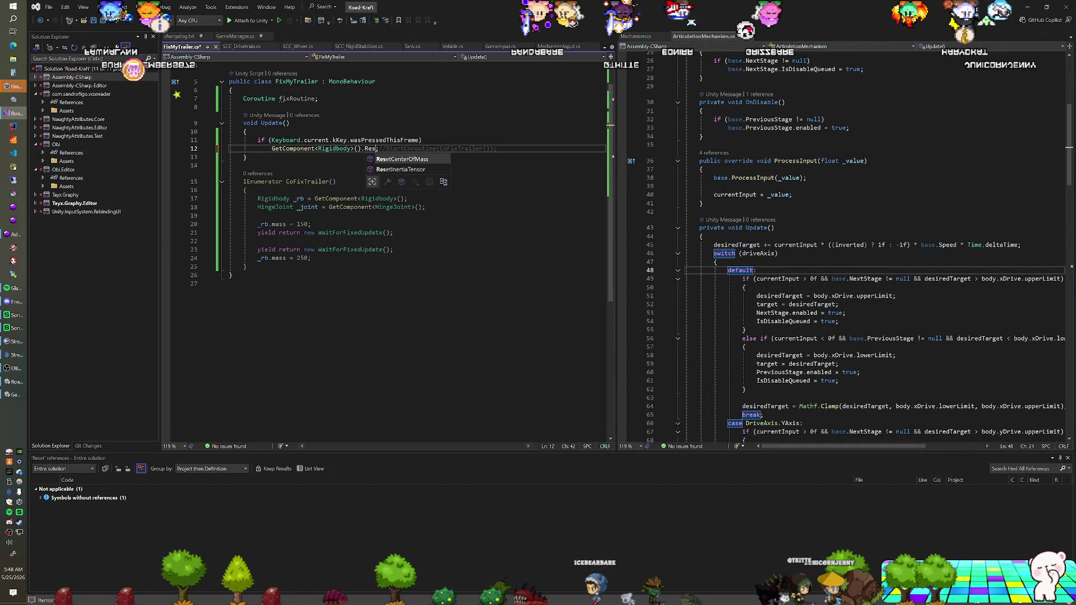
pyautogui.press('Tab')
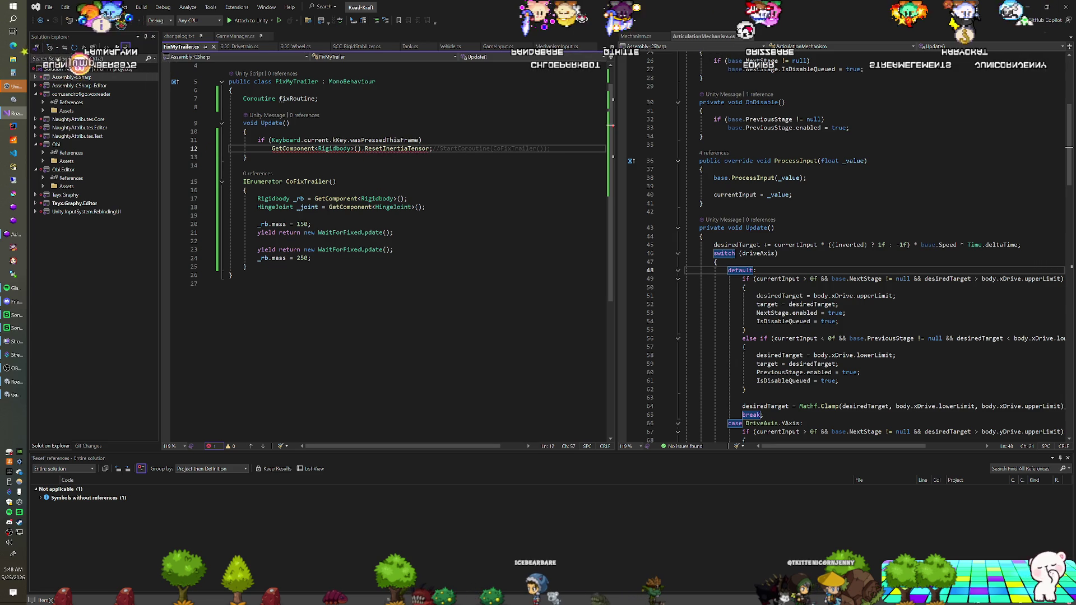
pyautogui.write('()')
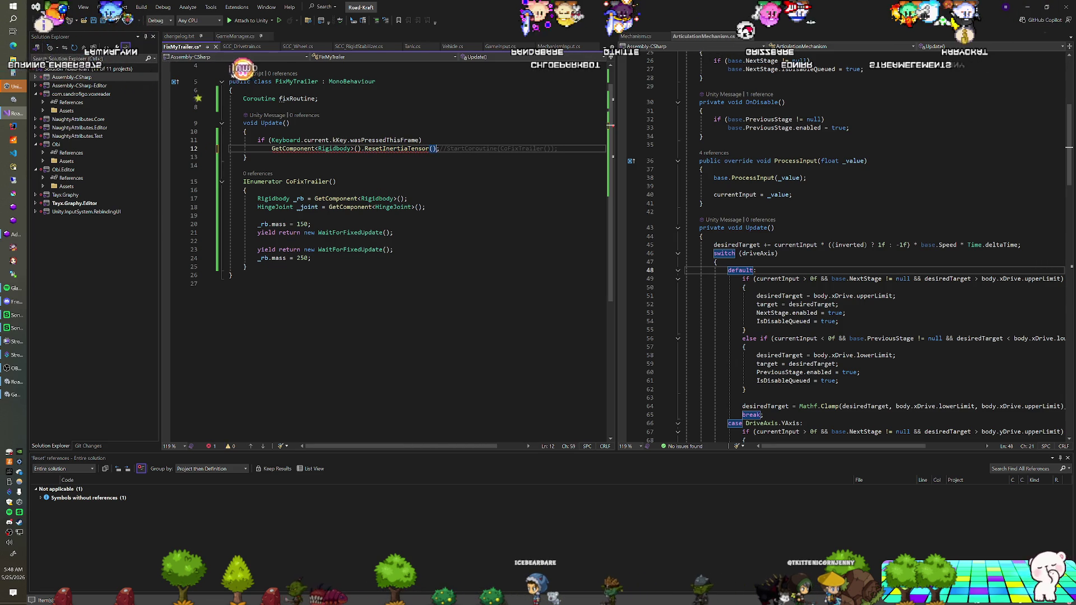
pyautogui.hotkey('alt', 'Tab')
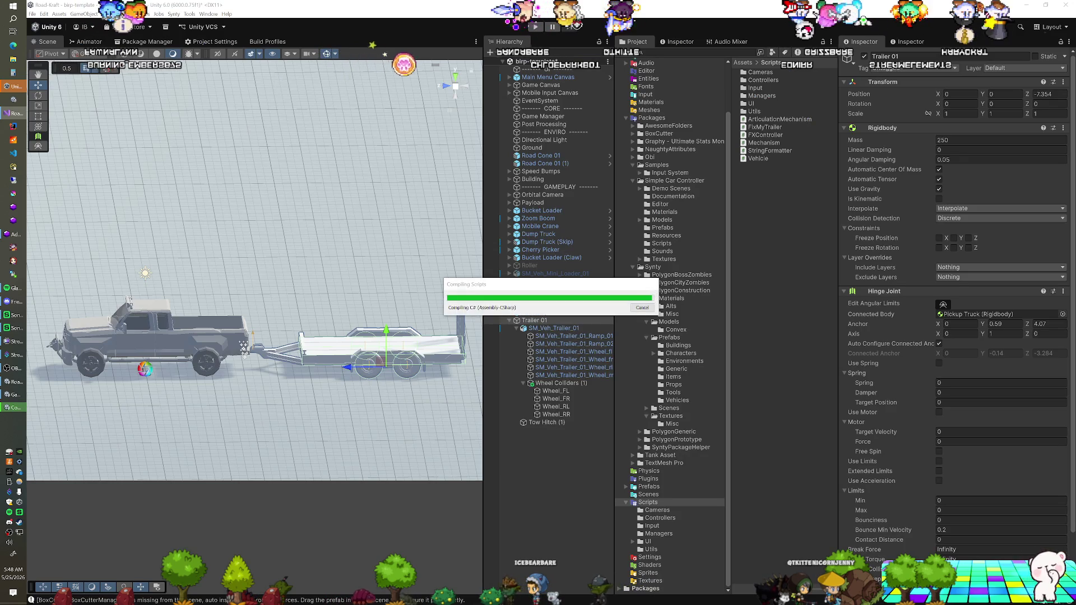
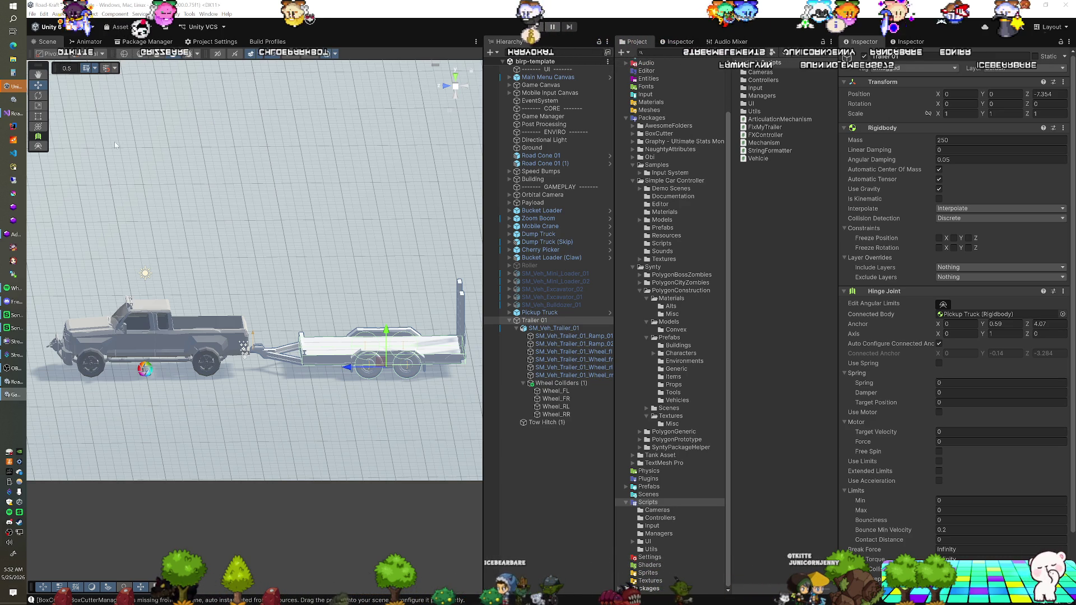
# Step: Set Trailer 01's Rigidbody mass to 250 and remove its Hinge Joint
pyautogui.click(1000, 140)
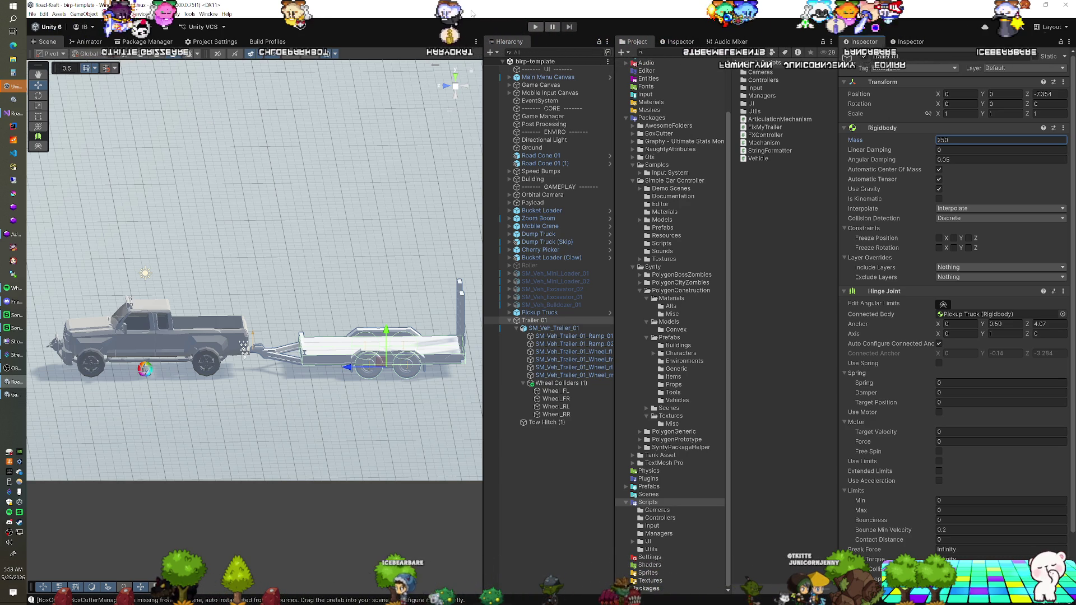
pyautogui.press('Return')
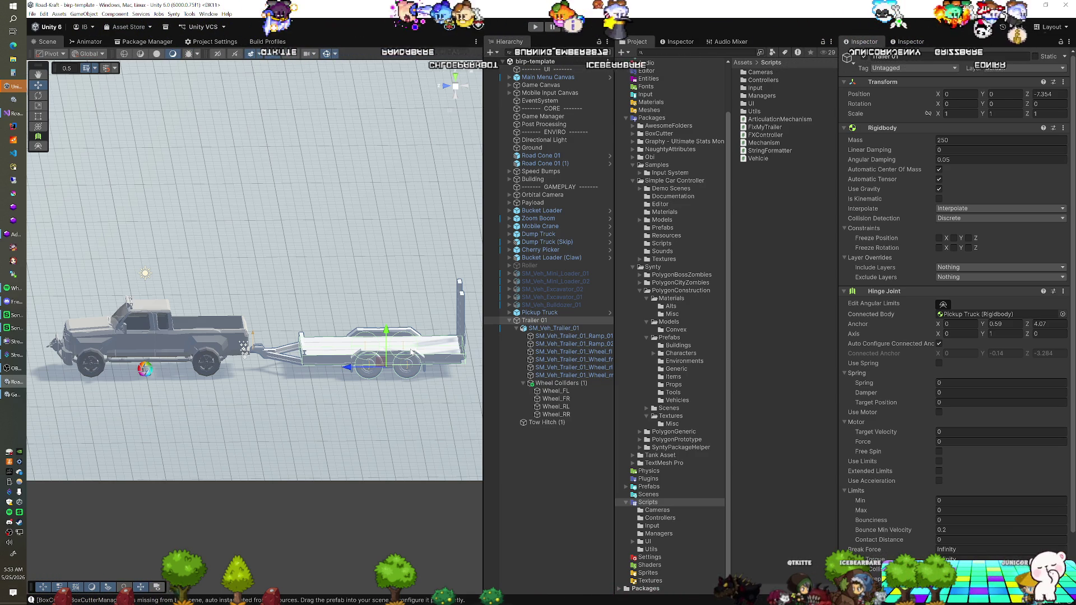
pyautogui.rightClick(897, 291)
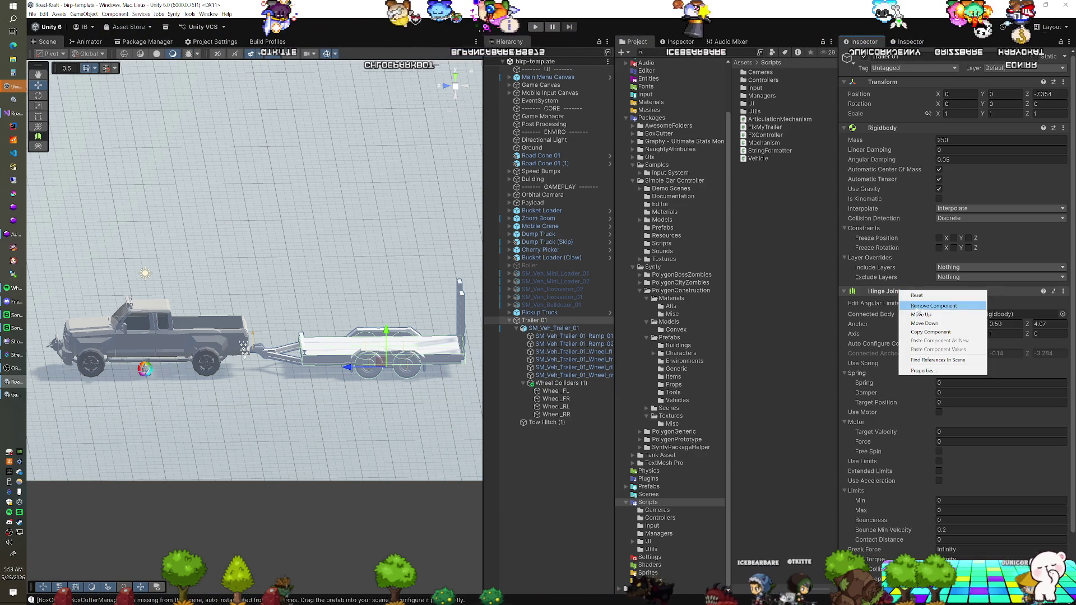
pyautogui.click(941, 309)
# Step: Add a Fixed Joint component to Trailer 01
pyautogui.click(941, 323)
pyautogui.write('r')
pyautogui.press('BackSpace')
pyautogui.write('fi')
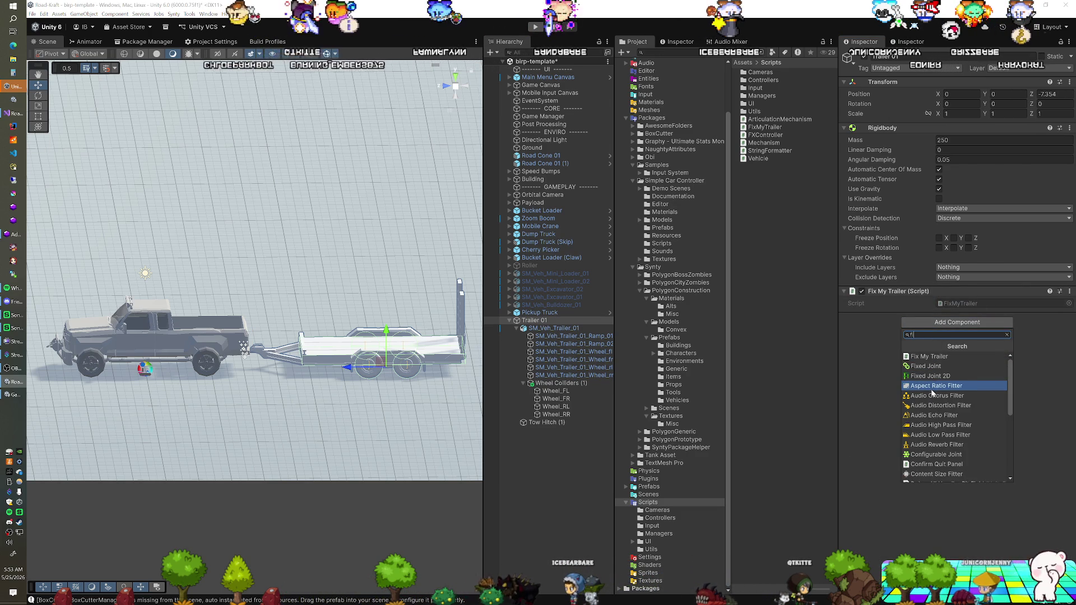
pyautogui.click(926, 366)
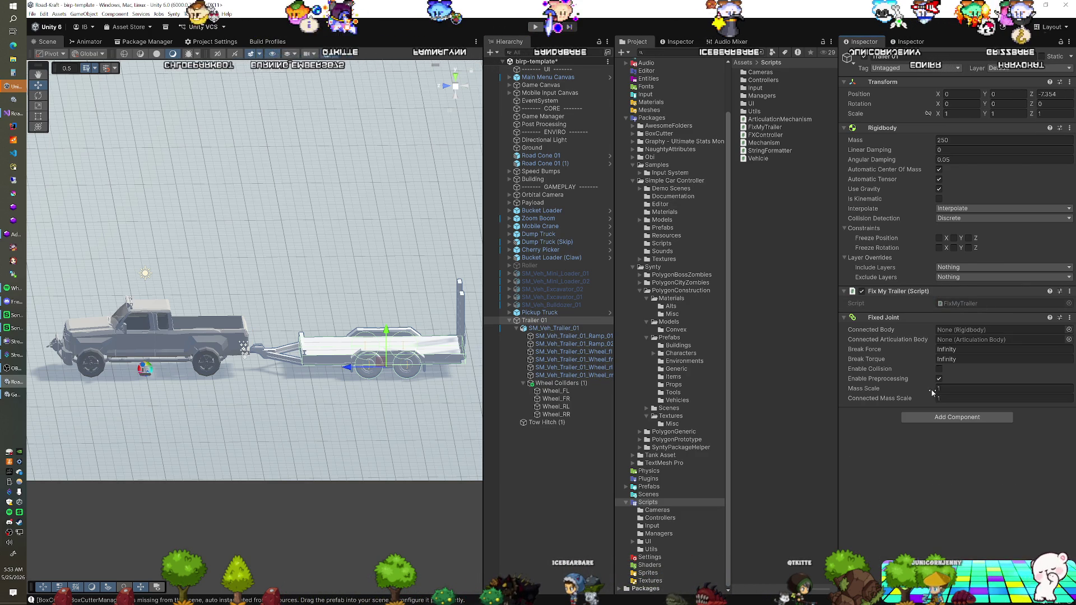
# Step: Remove the Fix My Trailer script, connect the Fixed Joint to Pickup Truck, and start Play
pyautogui.rightClick(897, 292)
pyautogui.click(924, 308)
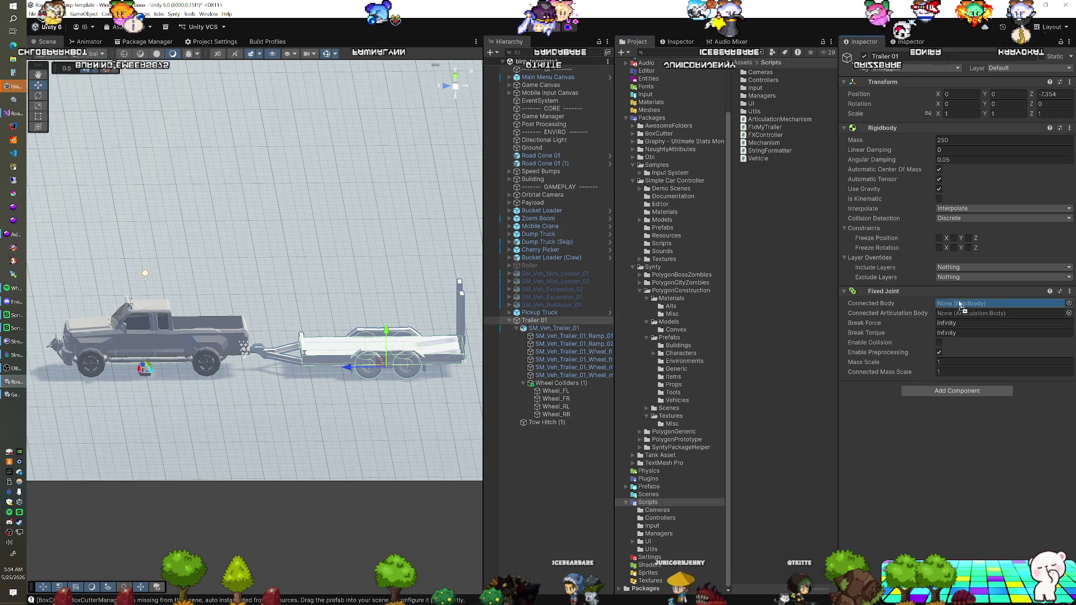
pyautogui.moveTo(960, 304); pyautogui.dragTo(960, 305)
pyautogui.click(535, 28)
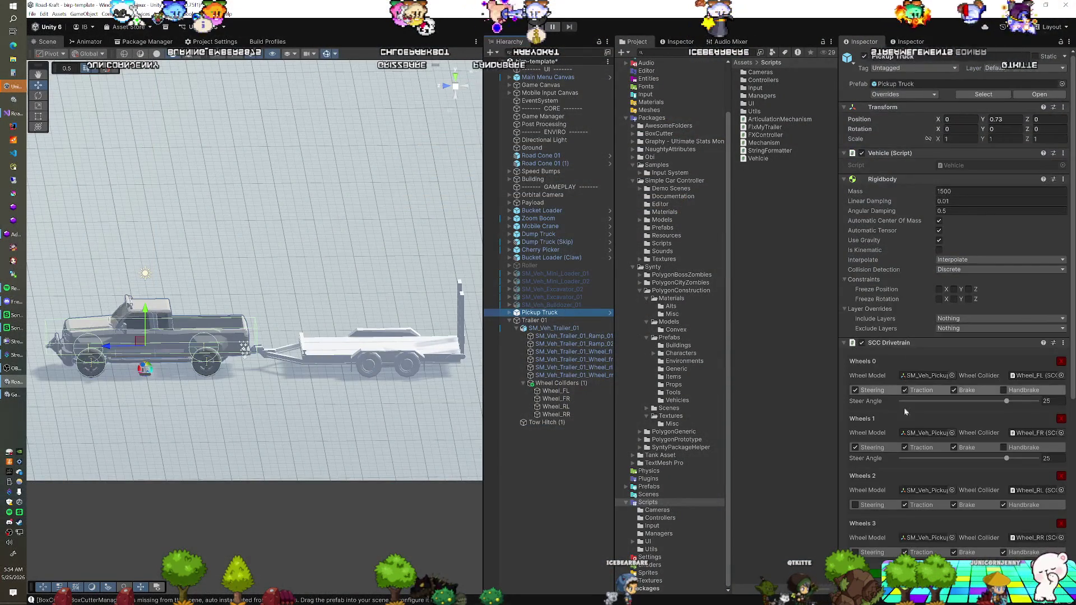
# Step: Add a second Fixed Joint to the Pickup Truck, assign its Connected Body, and toggle Play
pyautogui.scroll(-10, 904, 412)
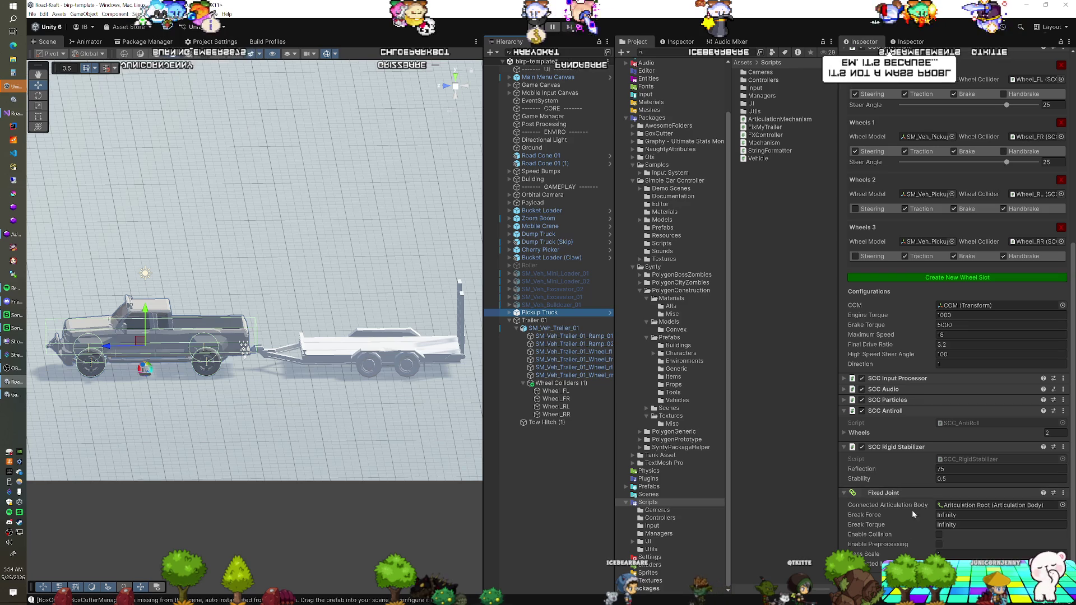
pyautogui.hotkey('ctrl', 'shift', 'a')
pyautogui.write('f')
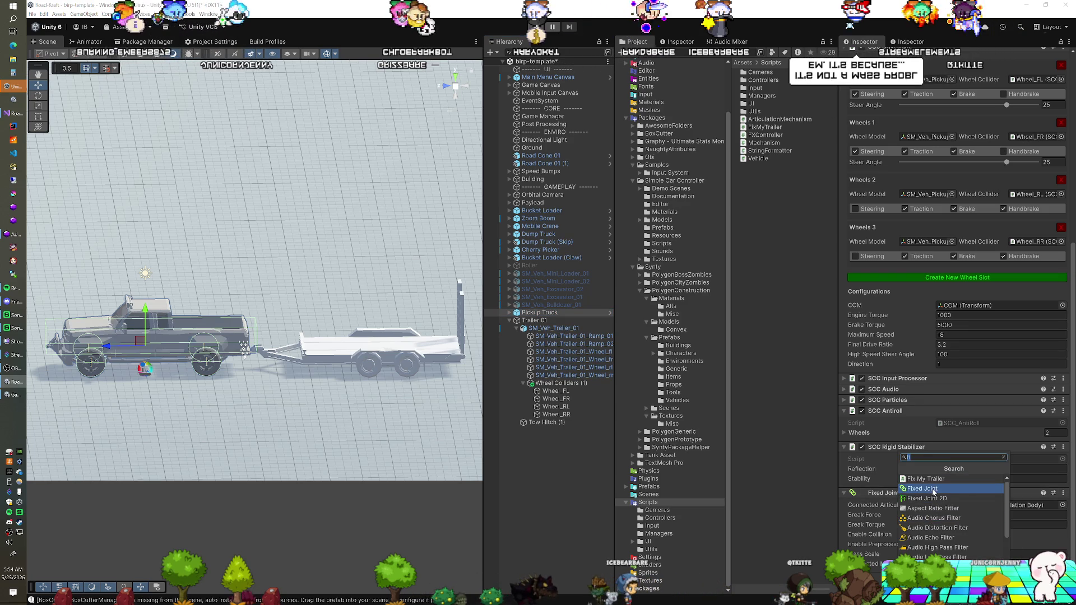
pyautogui.click(933, 489)
pyautogui.scroll(-3, 913, 506)
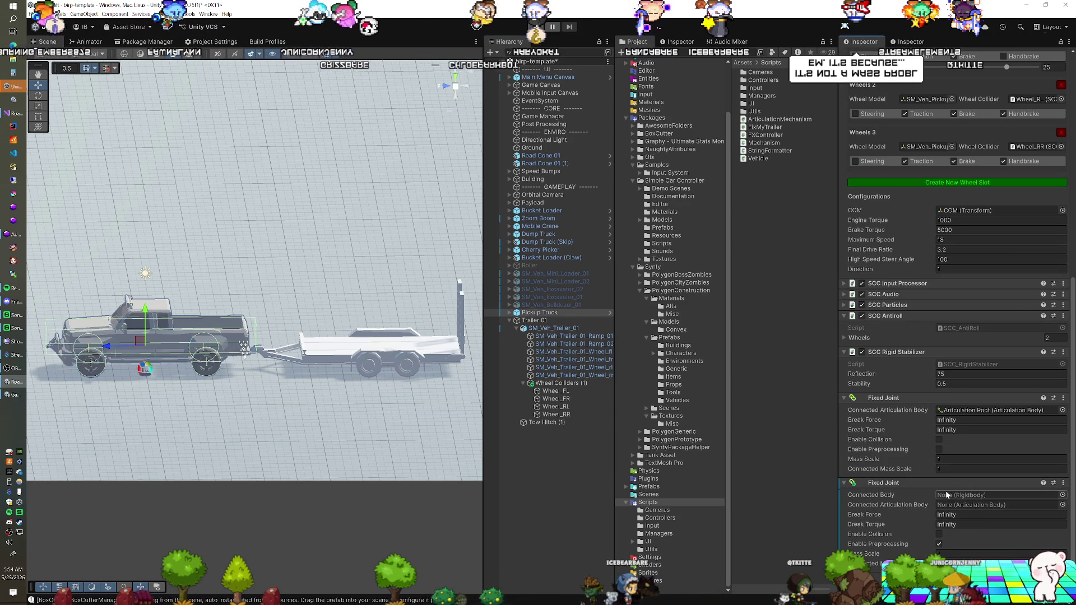
pyautogui.moveTo(551, 321); pyautogui.dragTo(953, 498)
pyautogui.hotkey('ctrl', 'p')
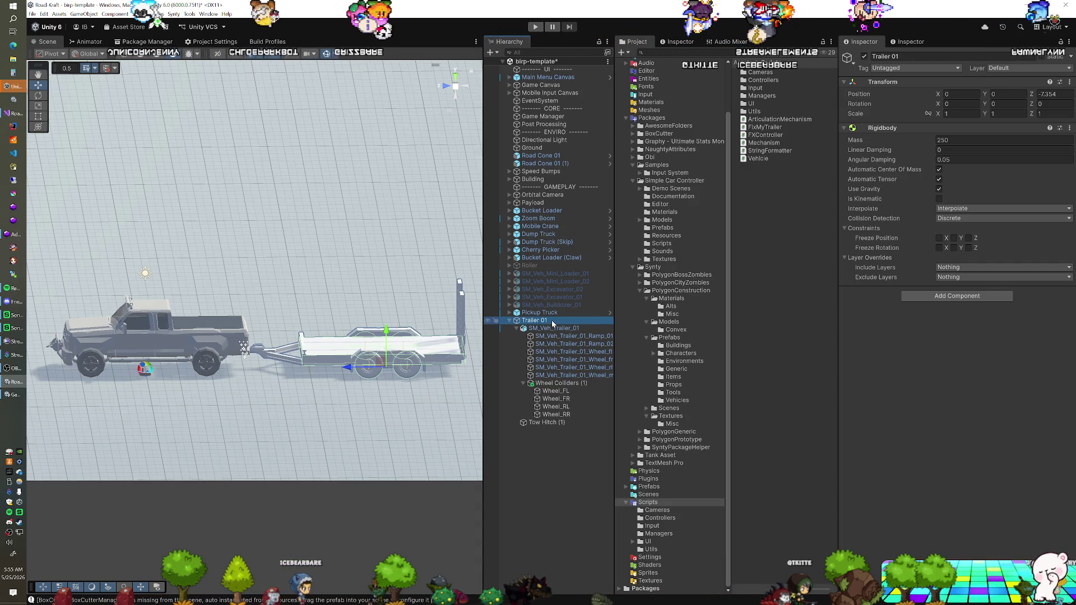
# Step: Set Wheel_FL's Wheel Collider mass to 2.5 and start a test run
pyautogui.click(549, 391)
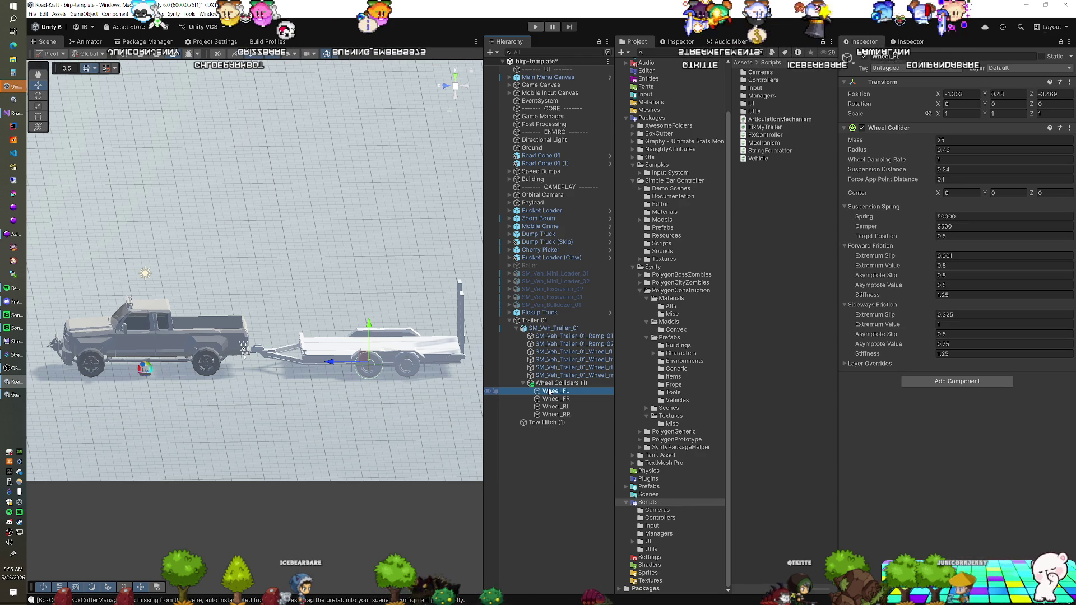
pyautogui.click(974, 142)
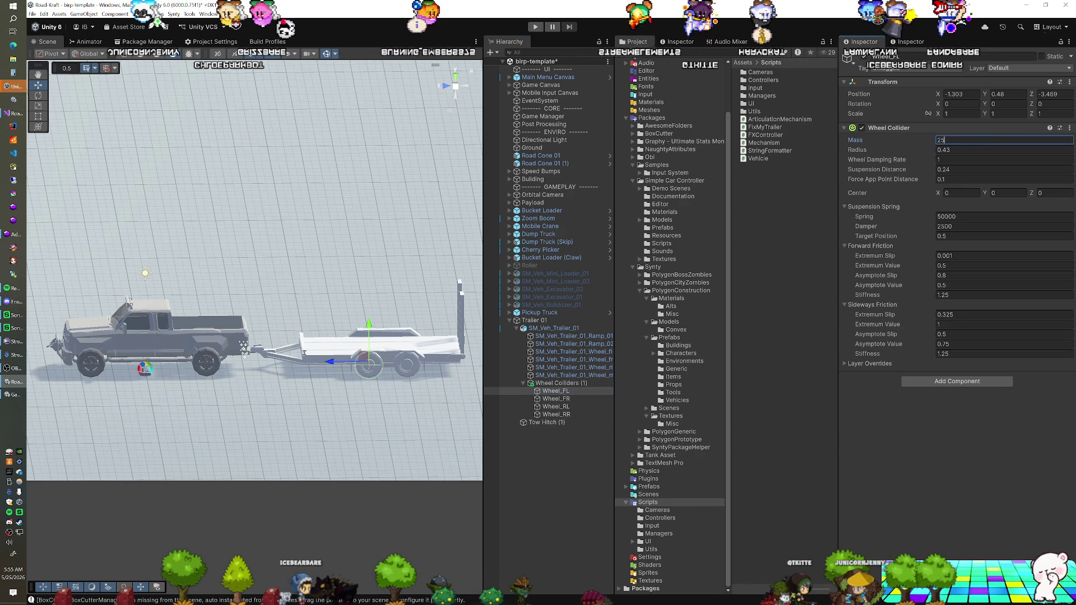
pyautogui.write('2.5')
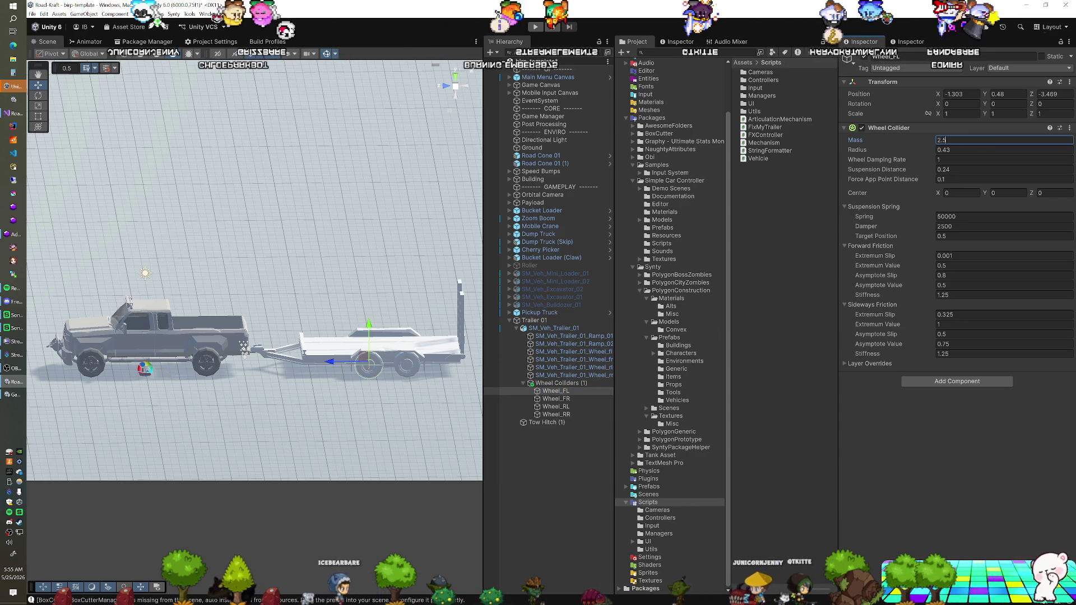
pyautogui.click(535, 27)
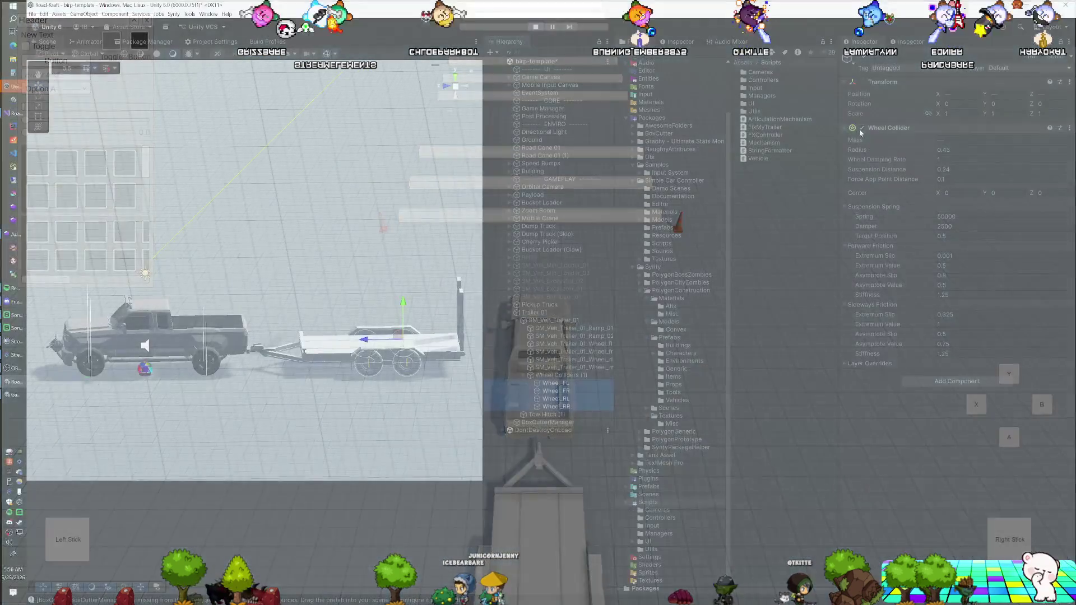
# Step: Test-drive in the Game view, exit, replay, and return to the editor
pyautogui.click(861, 128)
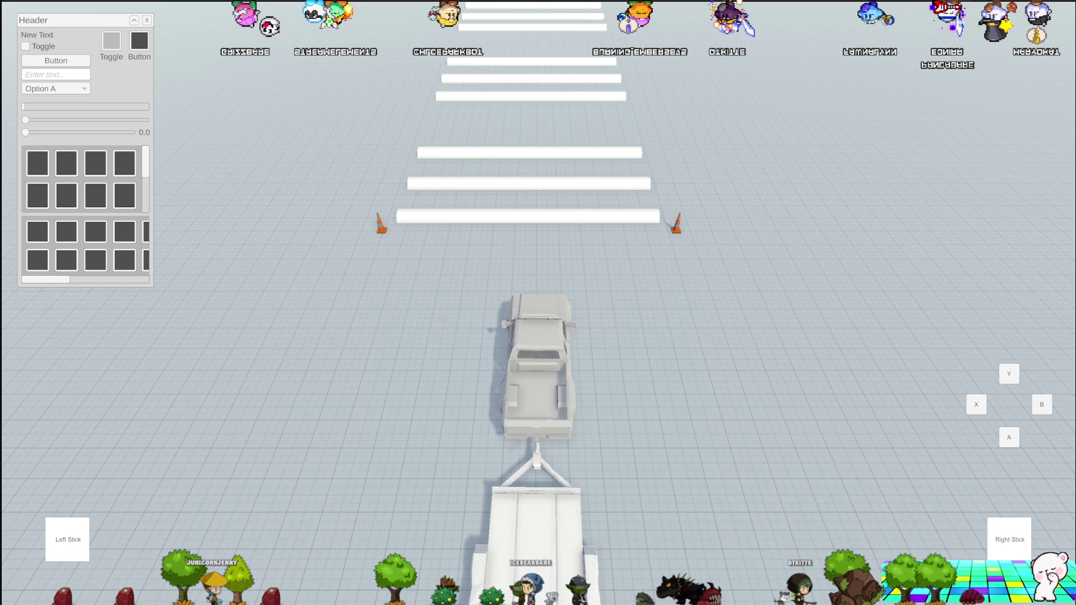
pyautogui.hotkey('ctrl', 'p')
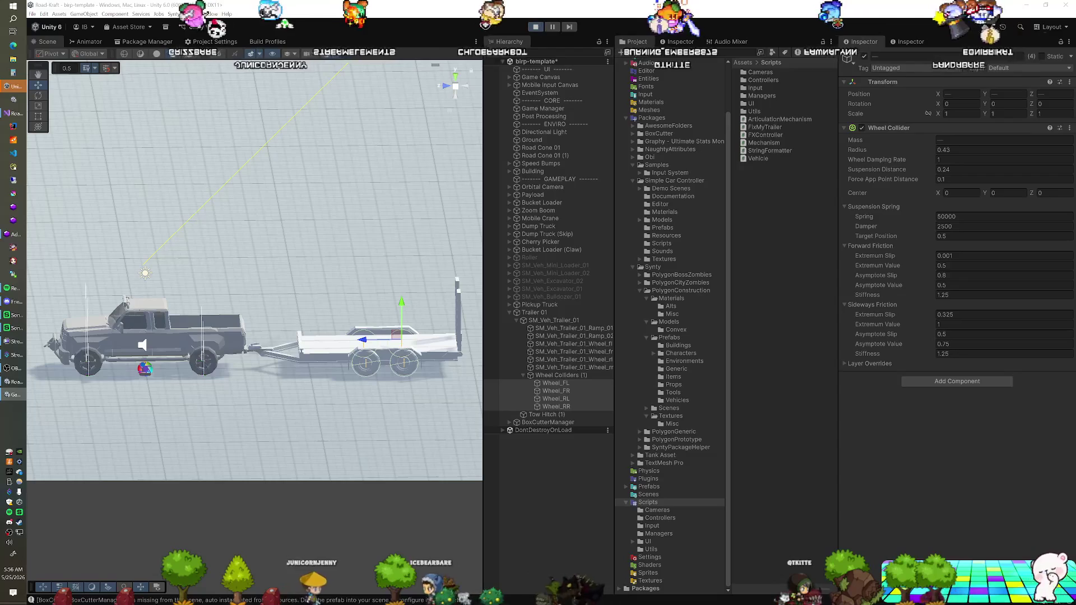
pyautogui.hotkey('ctrl', 'p')
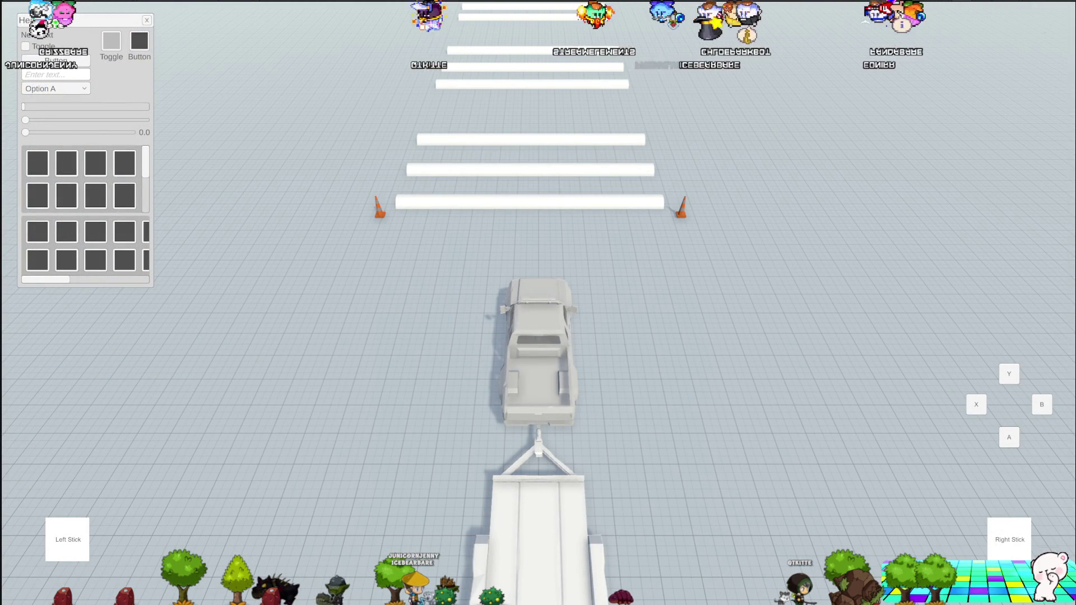
pyautogui.hotkey('ctrl', 'p')
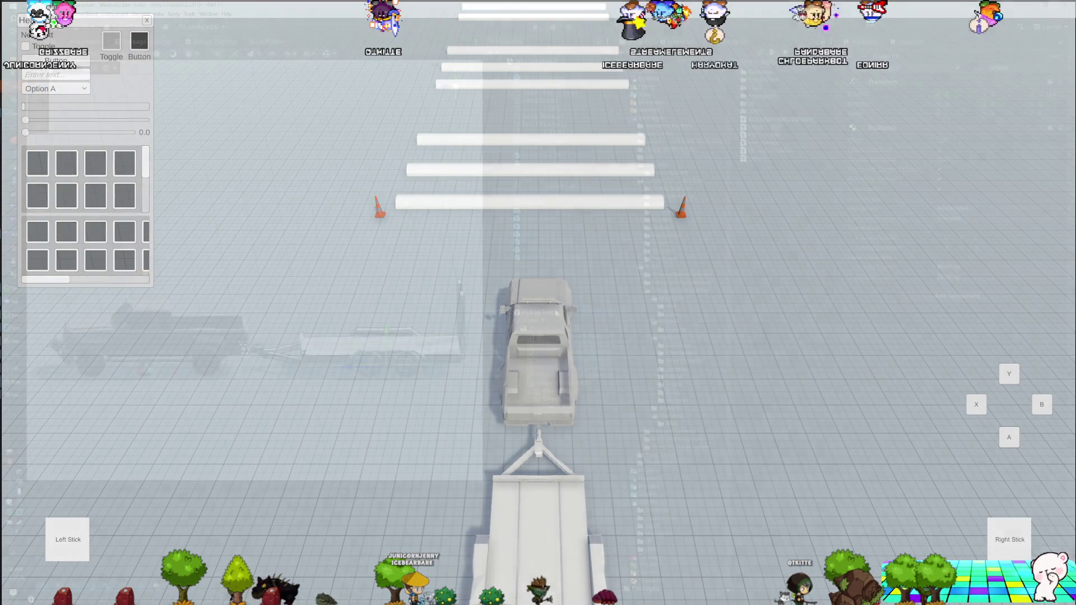
pyautogui.scroll(-3, 928, 247)
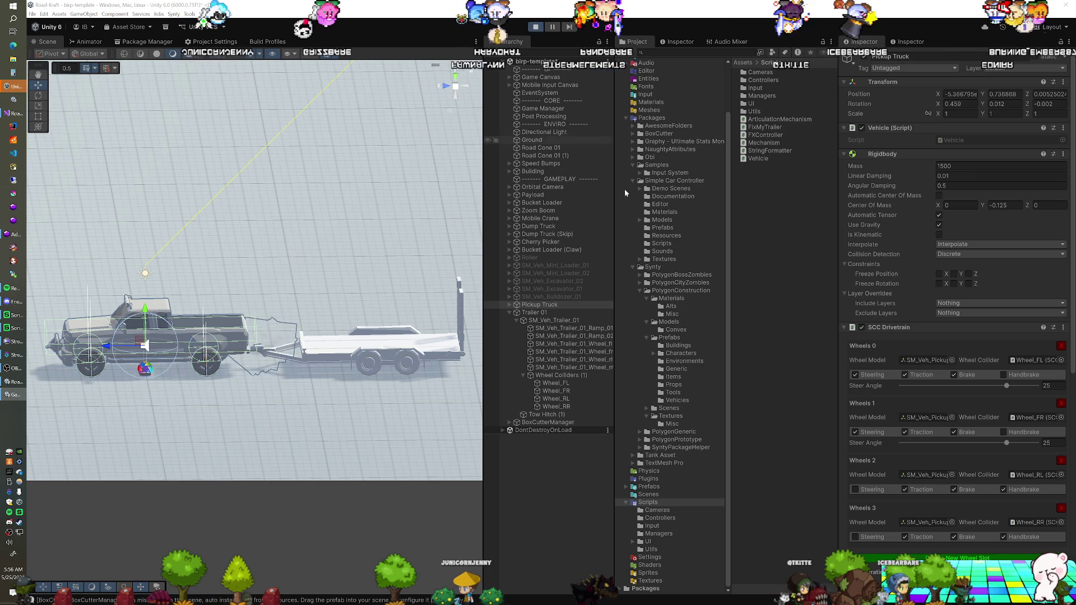
# Step: Select Trailer 01 and re-enter its Rigidbody mass as 250
pyautogui.click(558, 313)
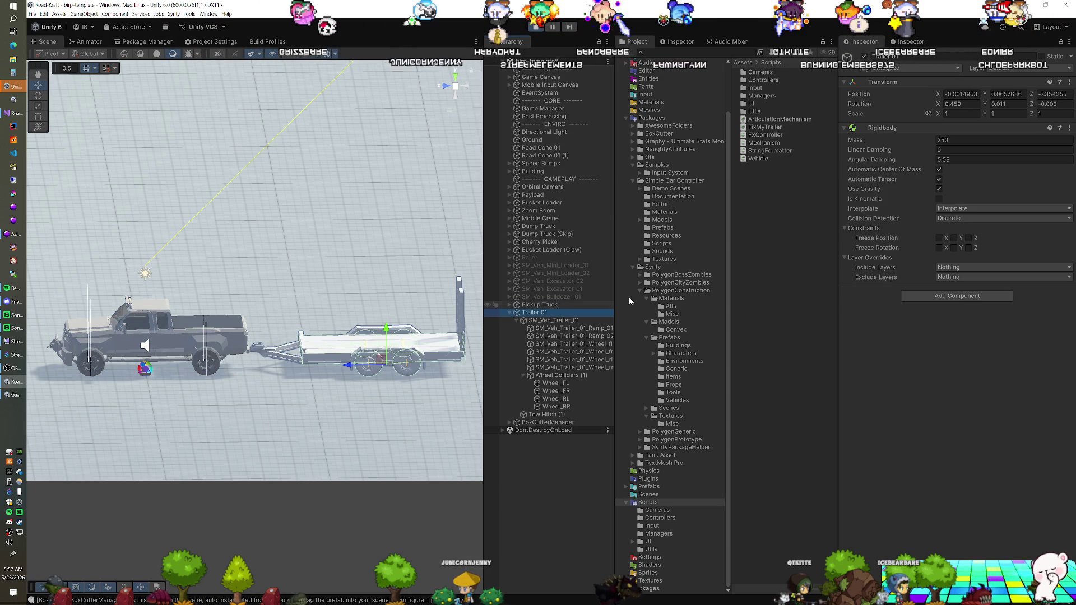
pyautogui.click(1003, 140)
pyautogui.write('250')
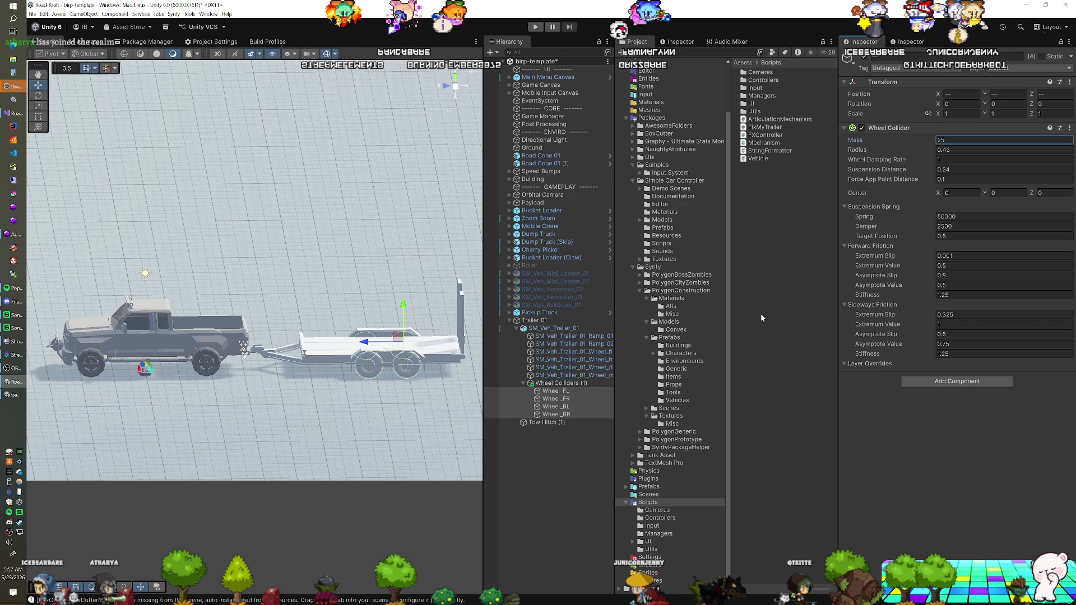
# Step: Undo back to Trailer 01's Hinge Joint hitch on the Pickup Truck and start Play
pyautogui.hotkey('ctrl', 'z')
pyautogui.hotkey('ctrl', 'z')
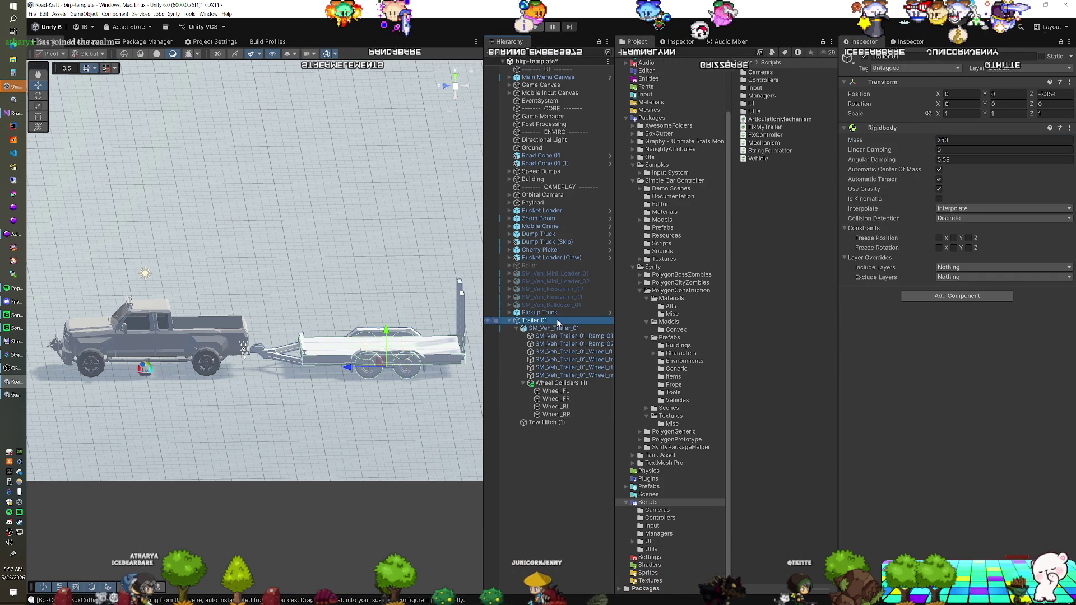
pyautogui.hotkey('ctrl', 'z')
pyautogui.hotkey('ctrl', 'z')
pyautogui.hotkey('ctrl', 'z')
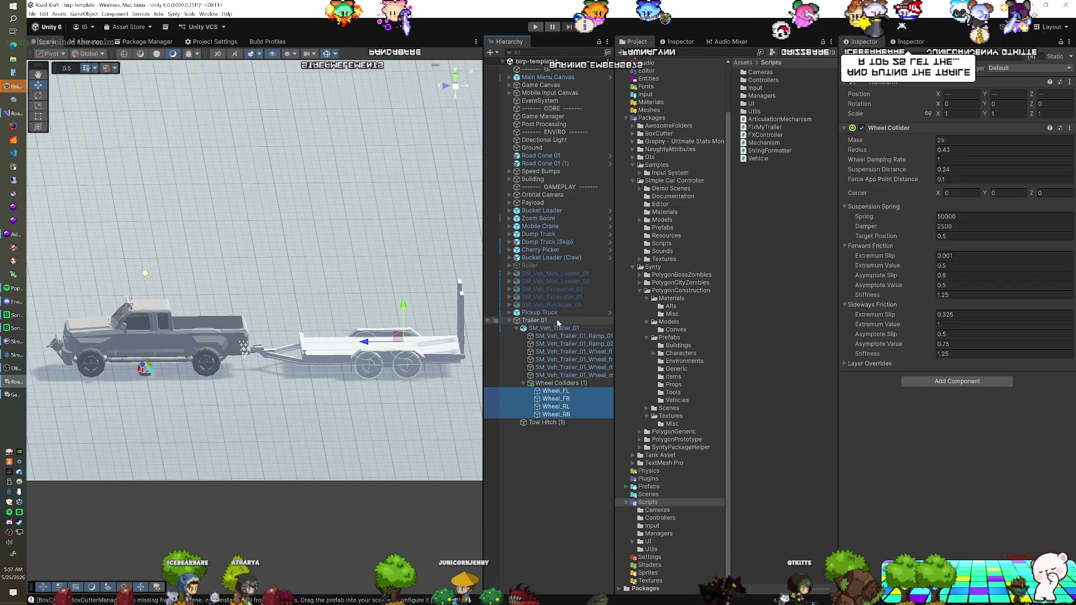
pyautogui.click(557, 322)
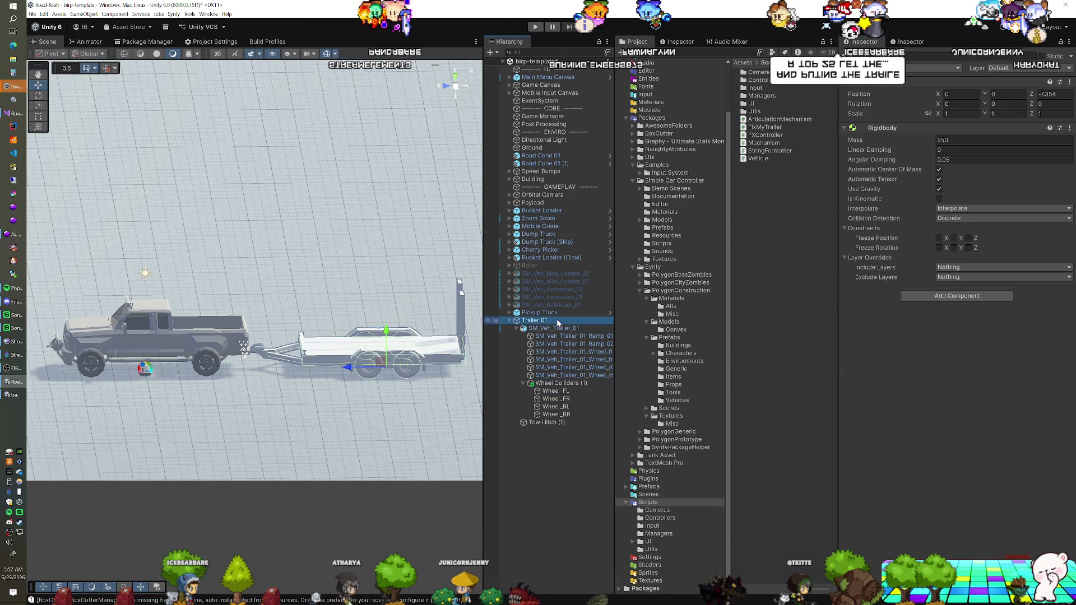
pyautogui.hotkey('ctrl', 'z')
pyautogui.hotkey('ctrl', 'z')
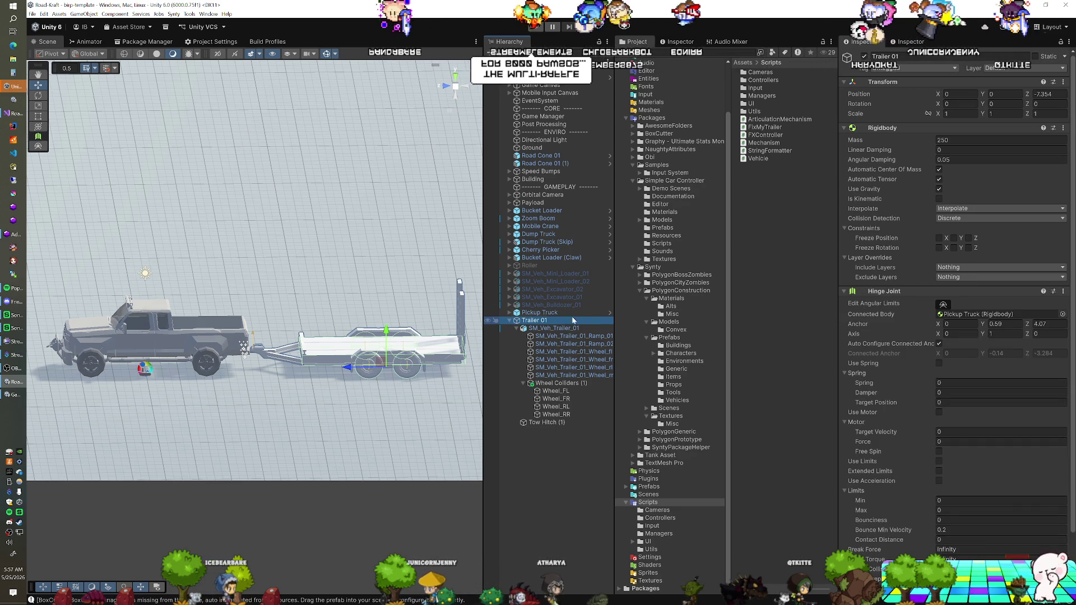
pyautogui.click(536, 28)
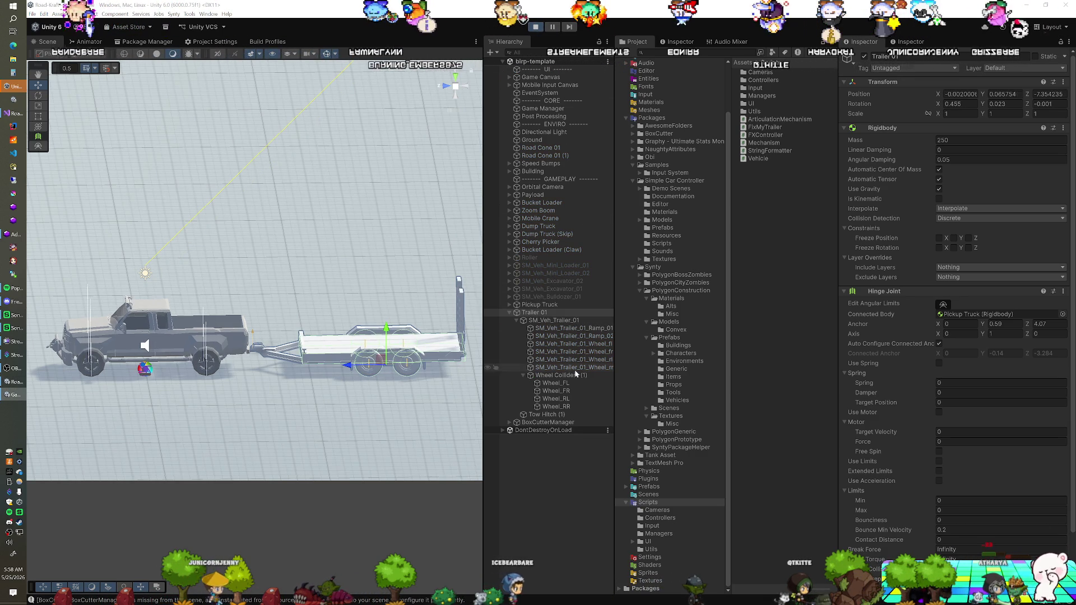
# Step: Test-drive the truck towing the hinged trailer, then stop play mode
pyautogui.click(1000, 140)
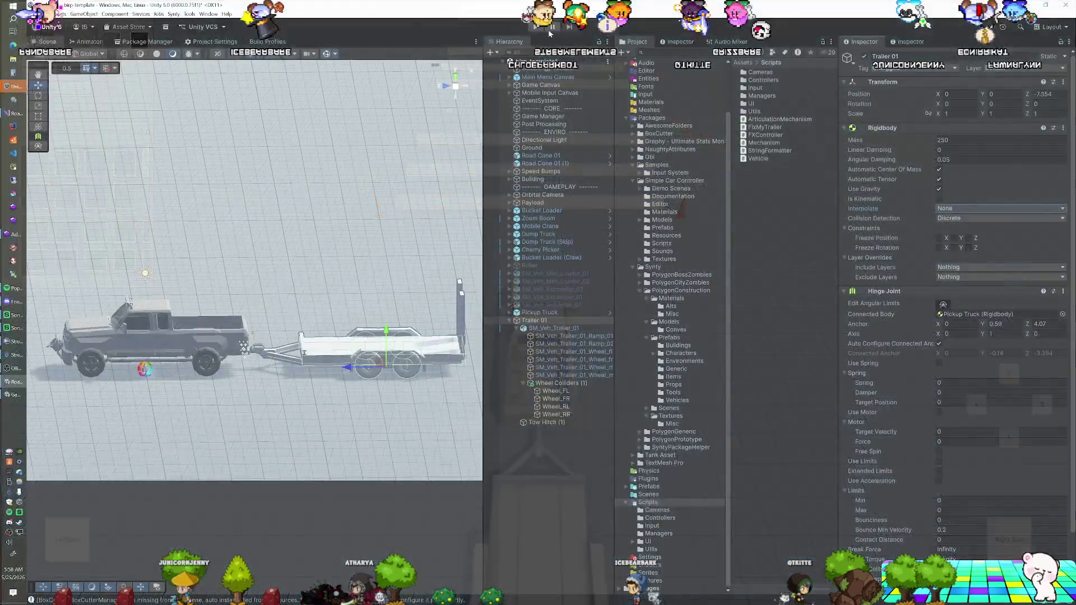
pyautogui.click(536, 27)
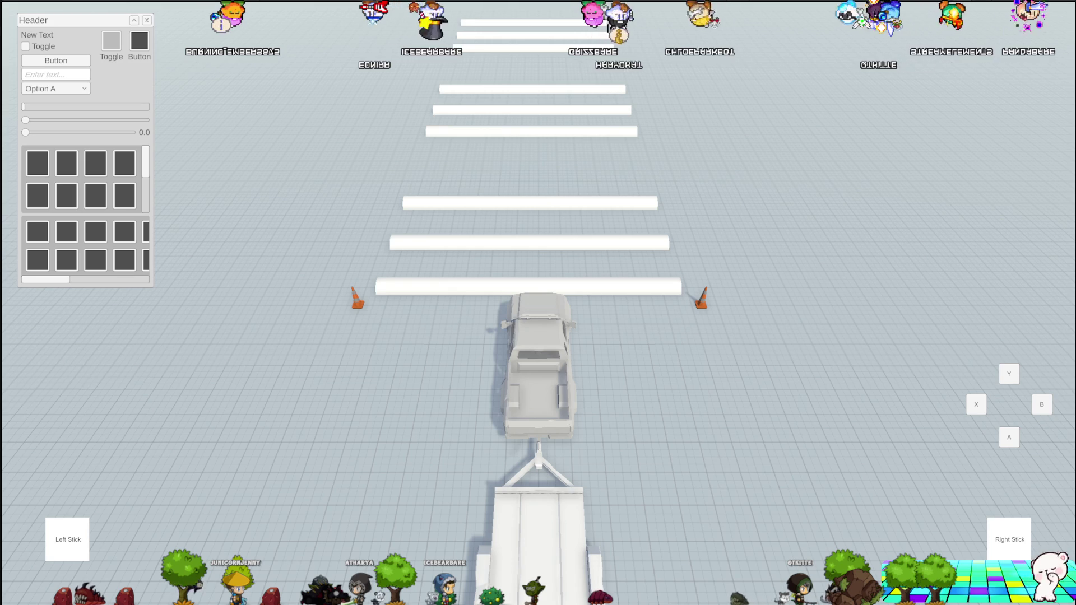
pyautogui.hotkey('ctrl', 'p')
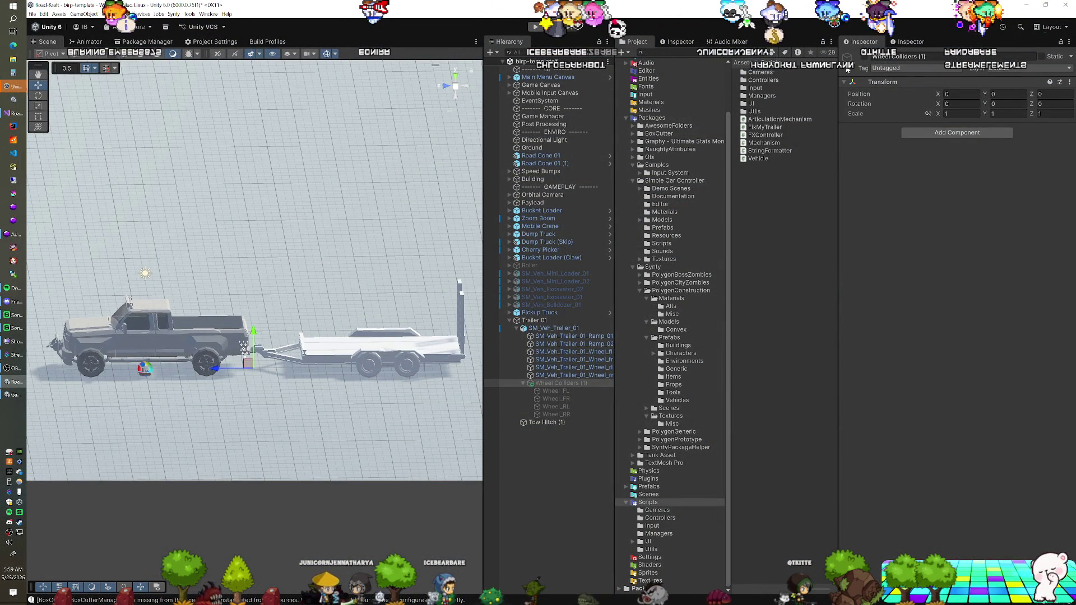
# Step: Re-enable the Wheel Colliders group and delete the four old wheels Wheel_FL through Wheel_RR
pyautogui.click(864, 56)
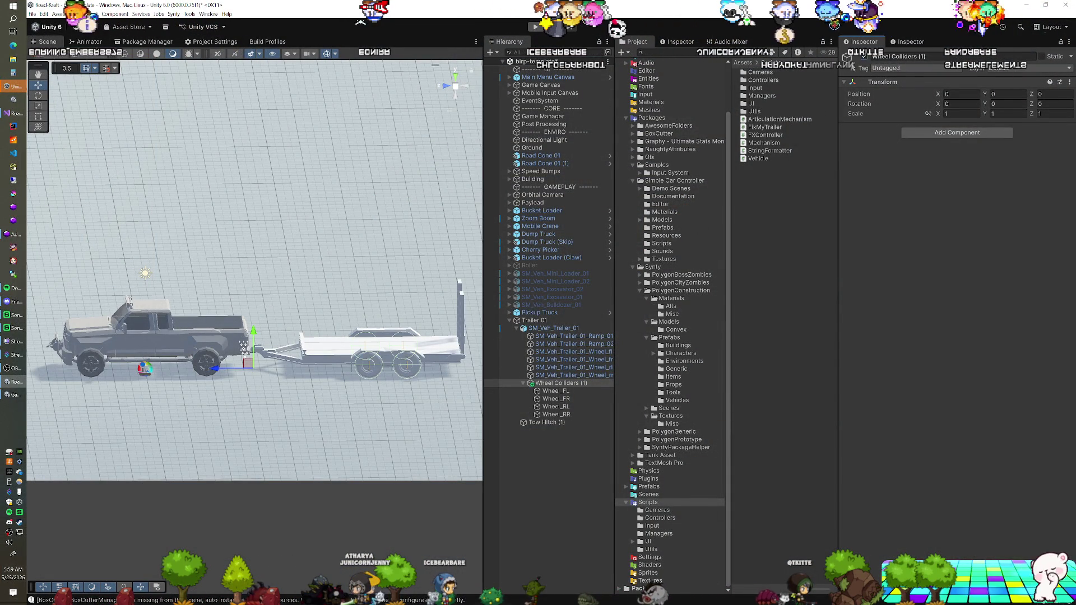
pyautogui.click(564, 392)
pyautogui.keyDown('shift'); pyautogui.click(556, 415); pyautogui.keyUp('shift')
pyautogui.press('Delete')
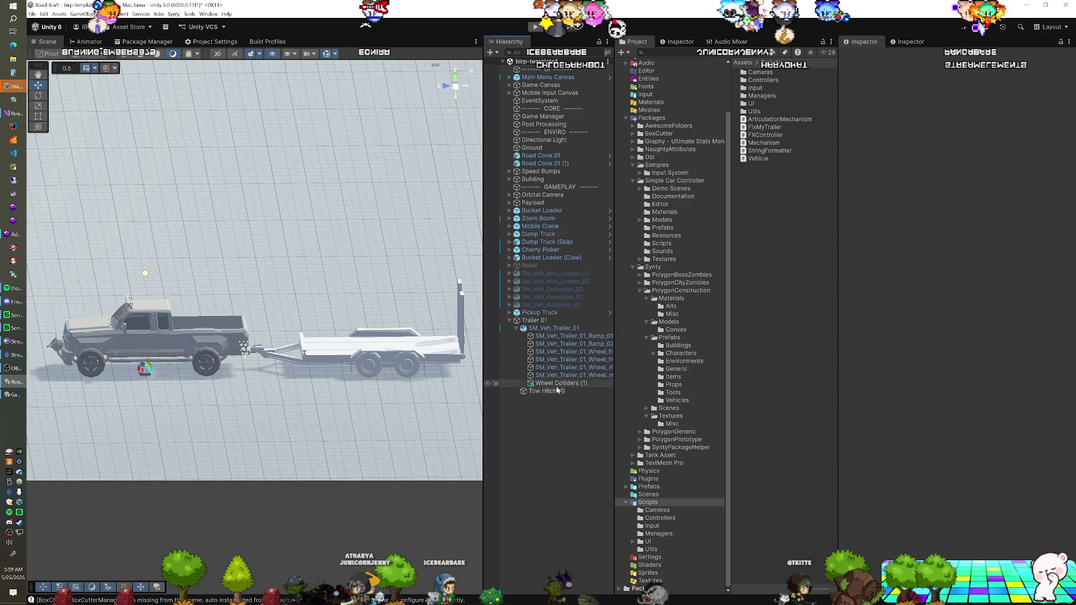
pyautogui.rightClick(557, 383)
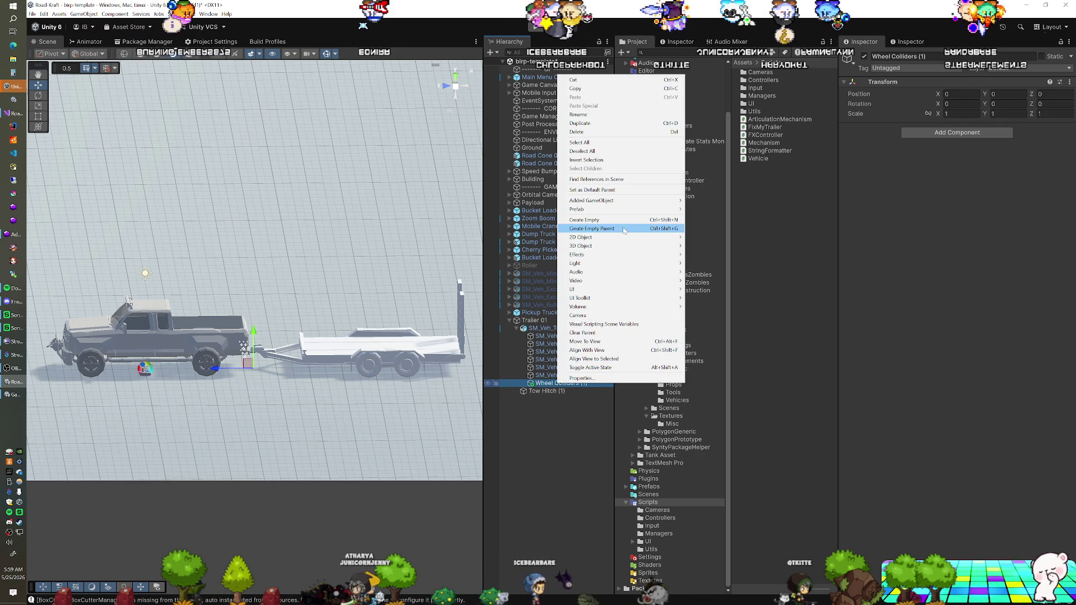
# Step: Create an empty child under Wheel Colliders with a Wheel Collider, then duplicate it
pyautogui.click(611, 220)
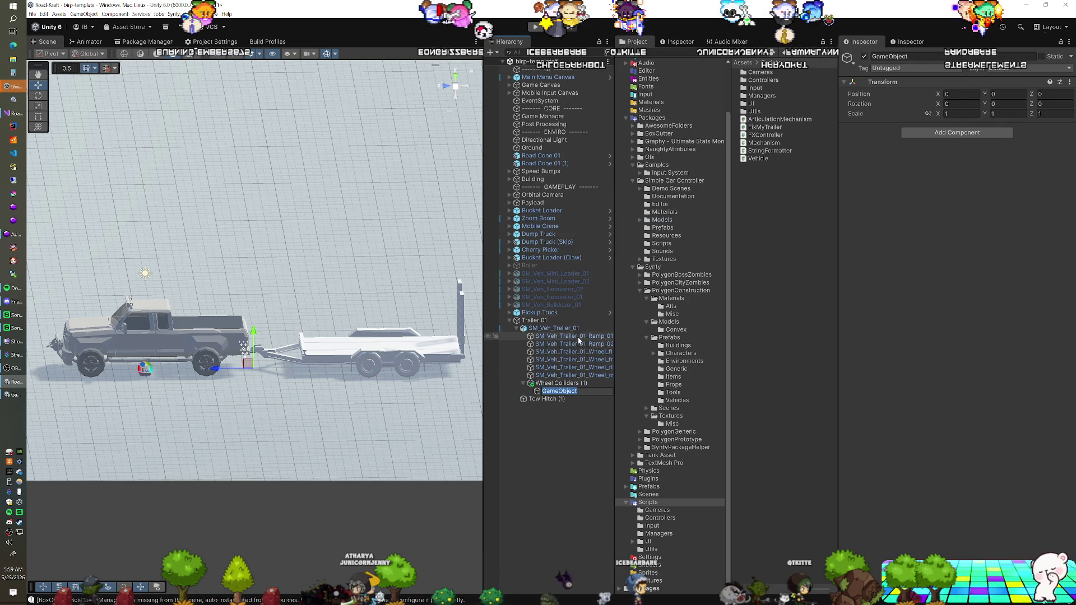
pyautogui.click(956, 132)
pyautogui.write('w')
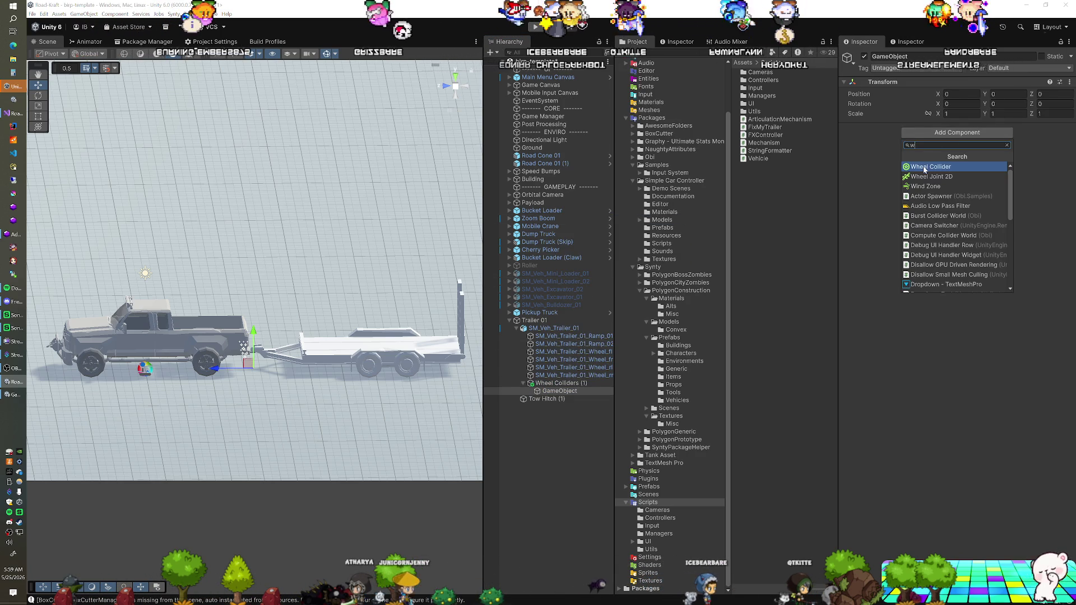
pyautogui.click(924, 167)
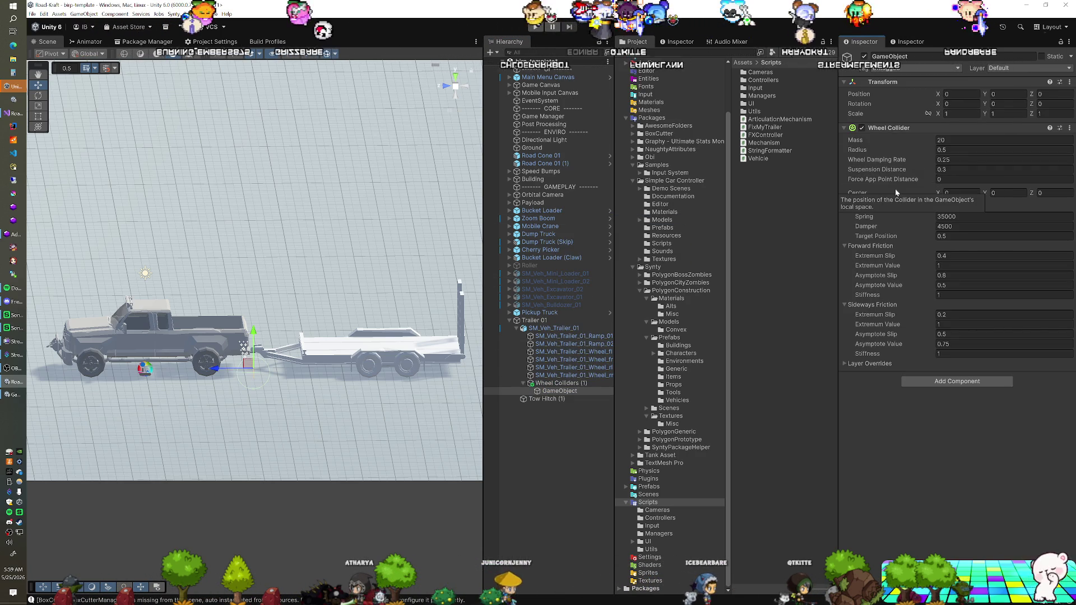
pyautogui.click(562, 384)
pyautogui.click(562, 390)
pyautogui.hotkey('ctrl', 'd')
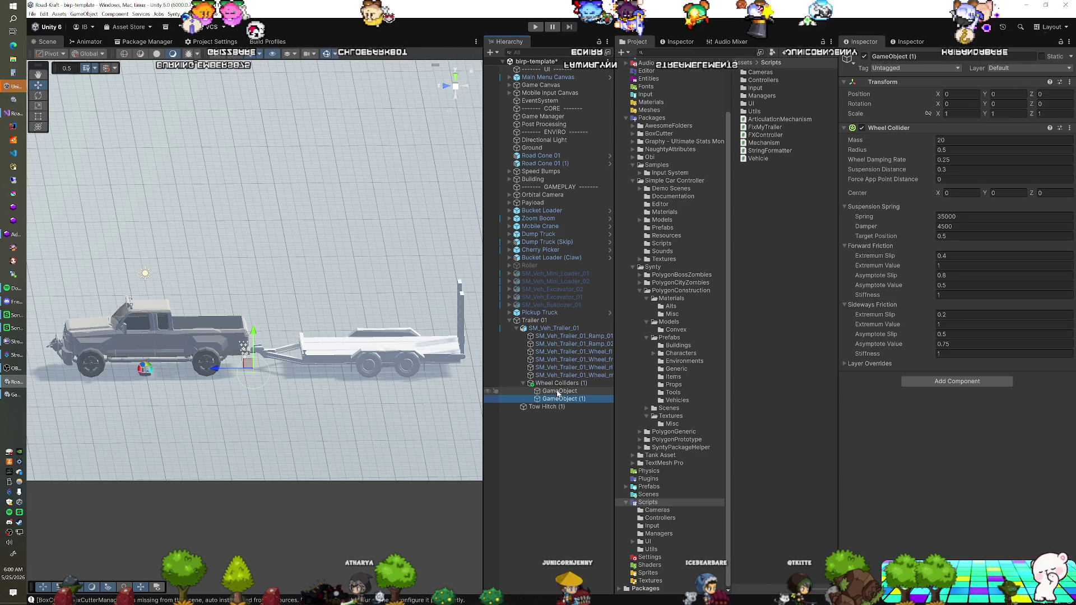
# Step: Try moving the duplicate collider onto the trailer in Top and Left views, then undo it
pyautogui.click(457, 79)
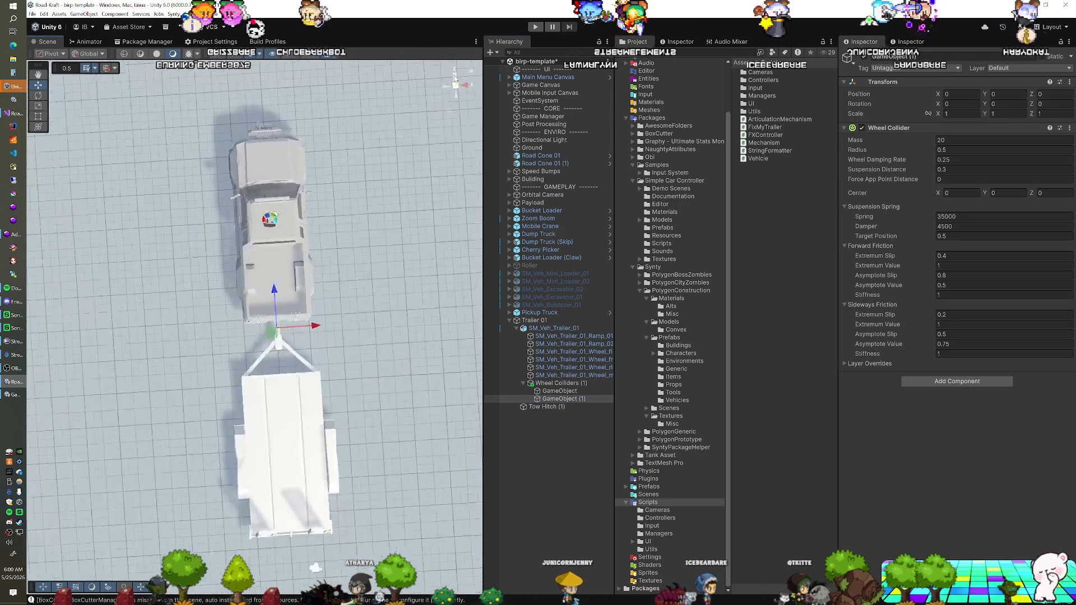
pyautogui.moveTo(284, 317); pyautogui.dragTo(275, 442)
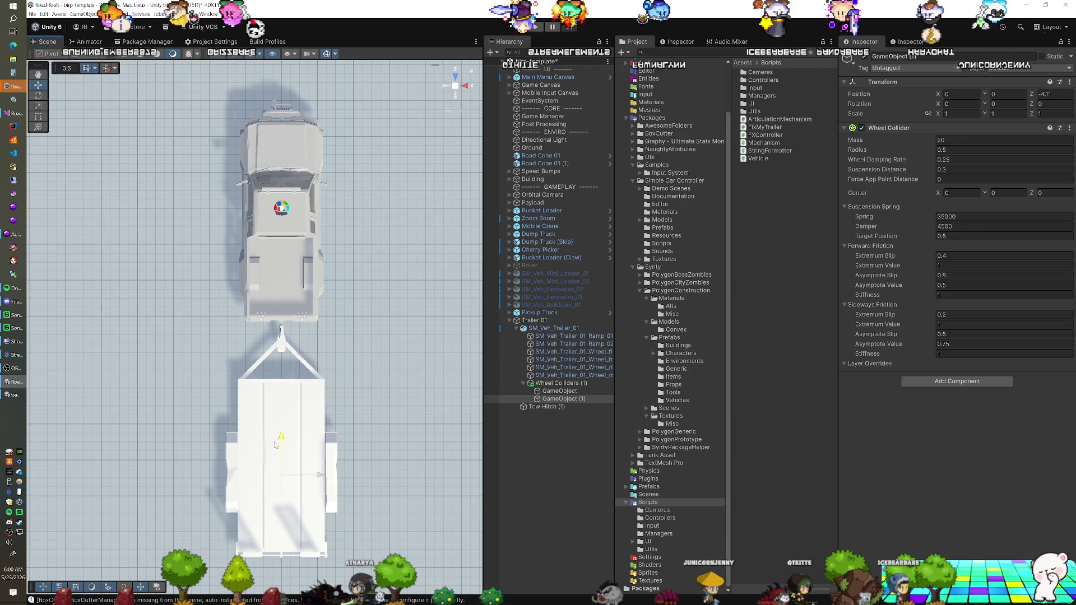
pyautogui.click(447, 87)
pyautogui.moveTo(404, 348)
pyautogui.mouseDown()
pyautogui.moveTo(401, 329)
pyautogui.moveTo(378, 386)
pyautogui.mouseUp()
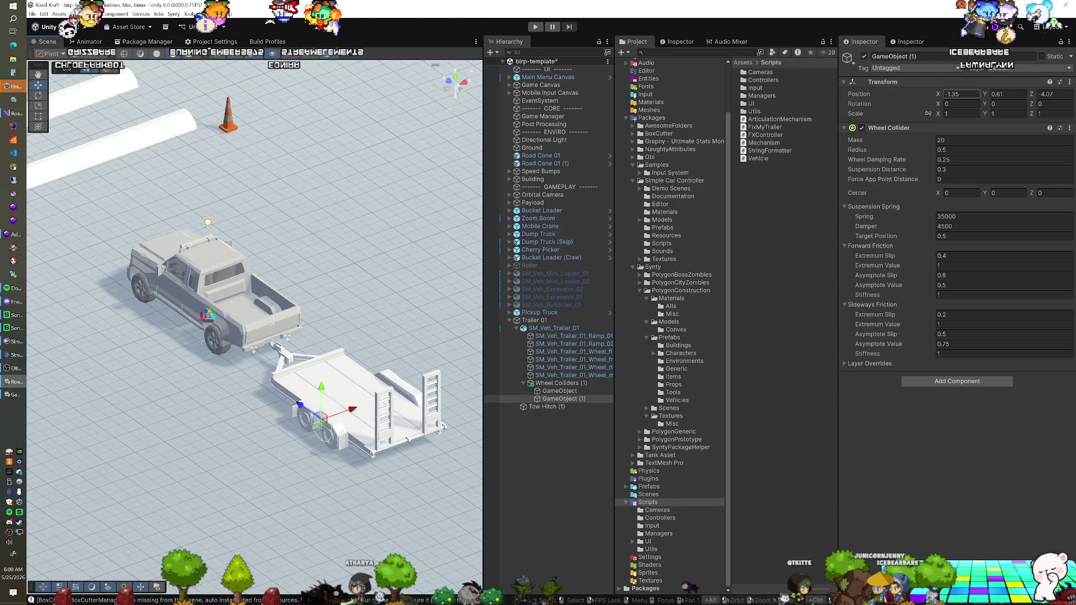
pyautogui.click(558, 392)
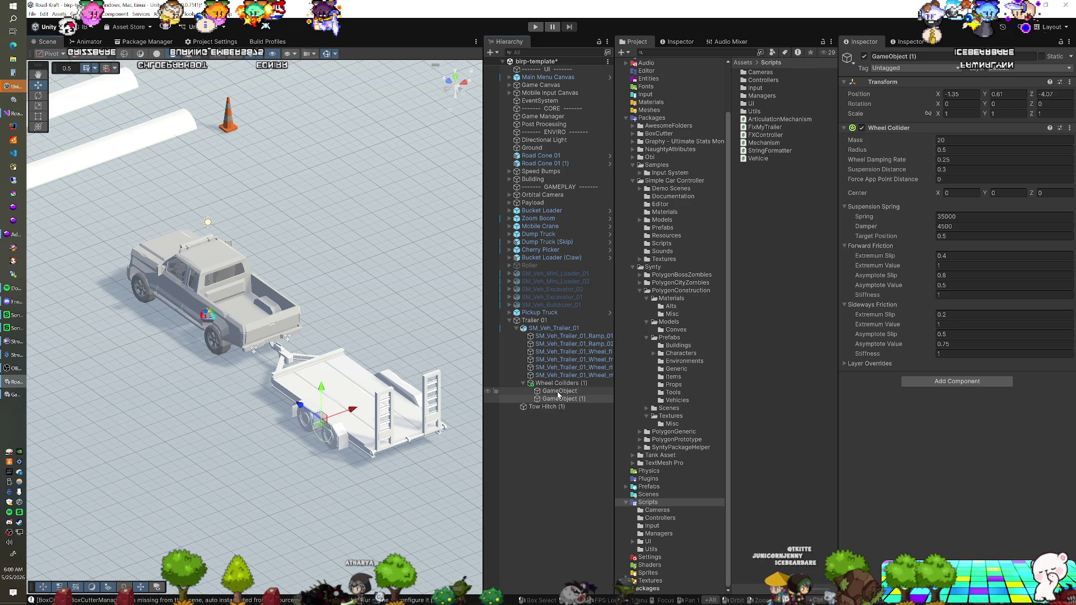
pyautogui.click(557, 399)
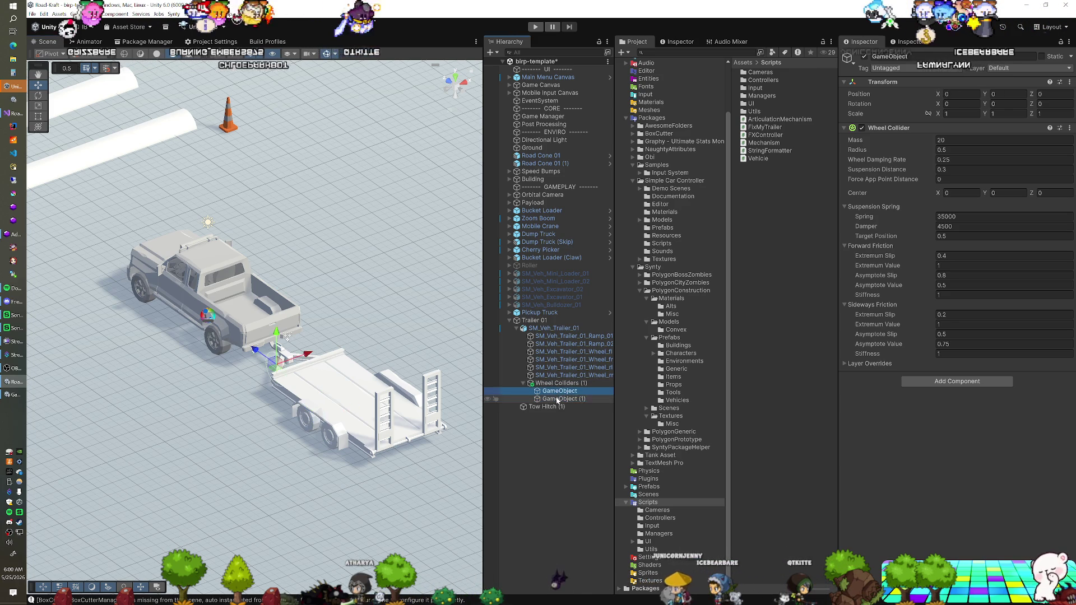
pyautogui.hotkey('ctrl', 'z')
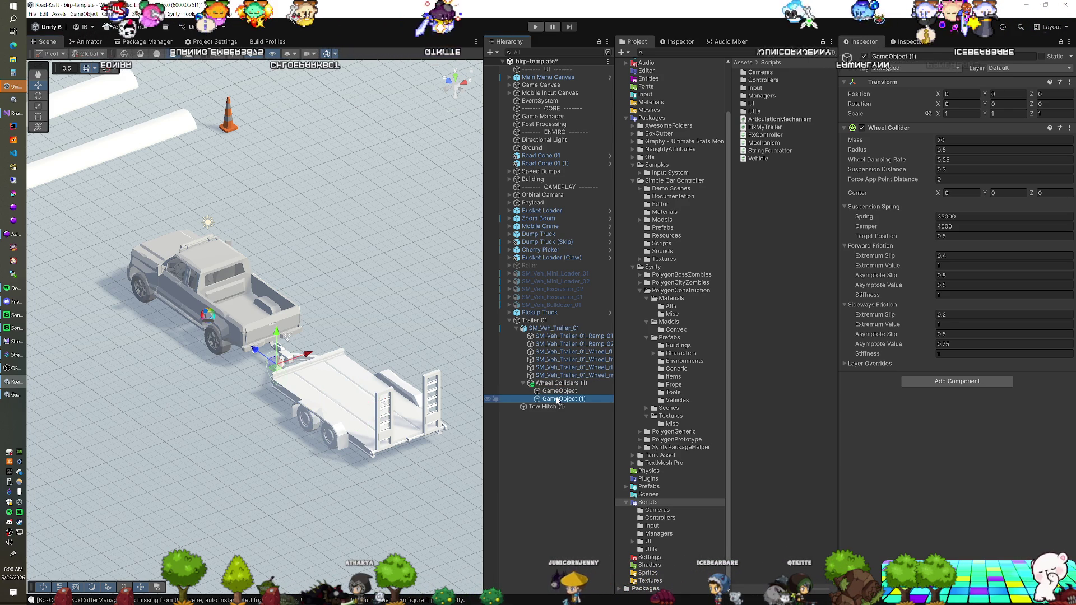
# Step: Move both wheel colliders onto the trailer axle at Y 0.65, Z -4.07, X 1.29
pyautogui.keyDown('ctrl'); pyautogui.click(562, 391); pyautogui.keyUp('ctrl')
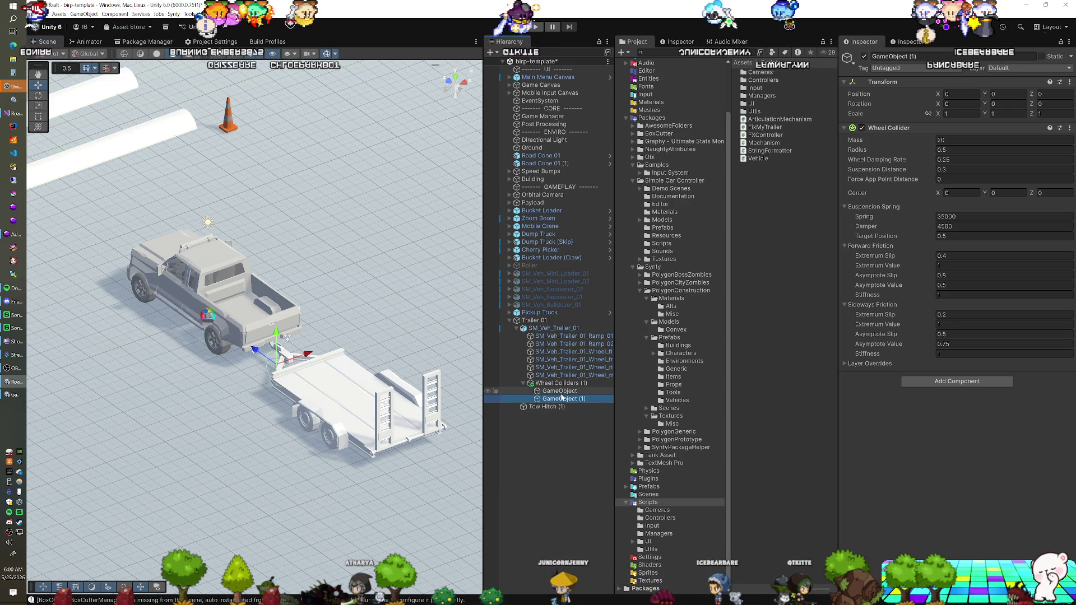
pyautogui.moveTo(275, 358); pyautogui.dragTo(293, 381)
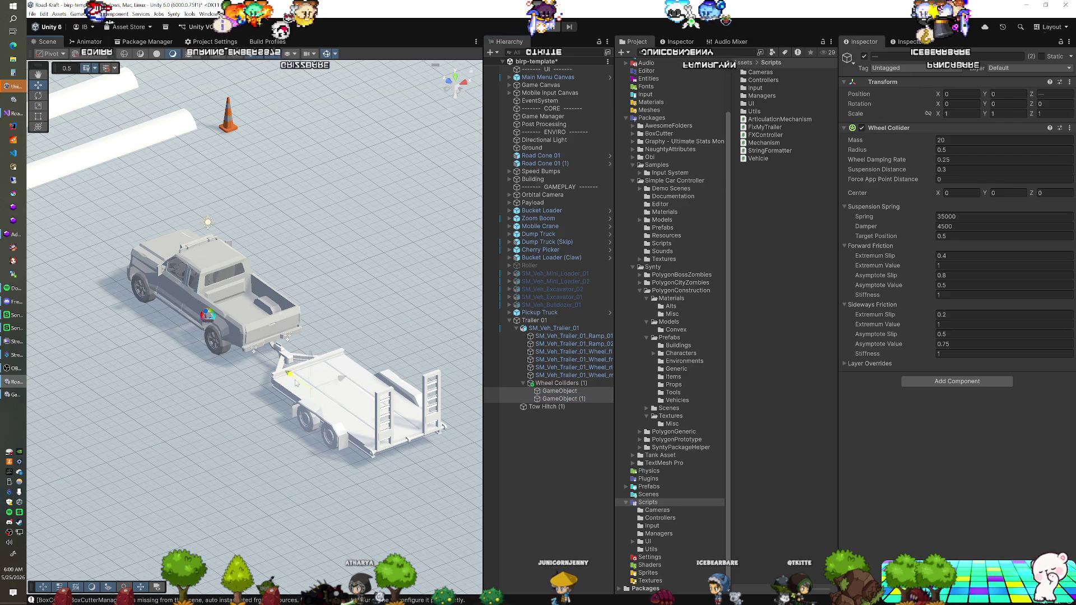
pyautogui.click(463, 84)
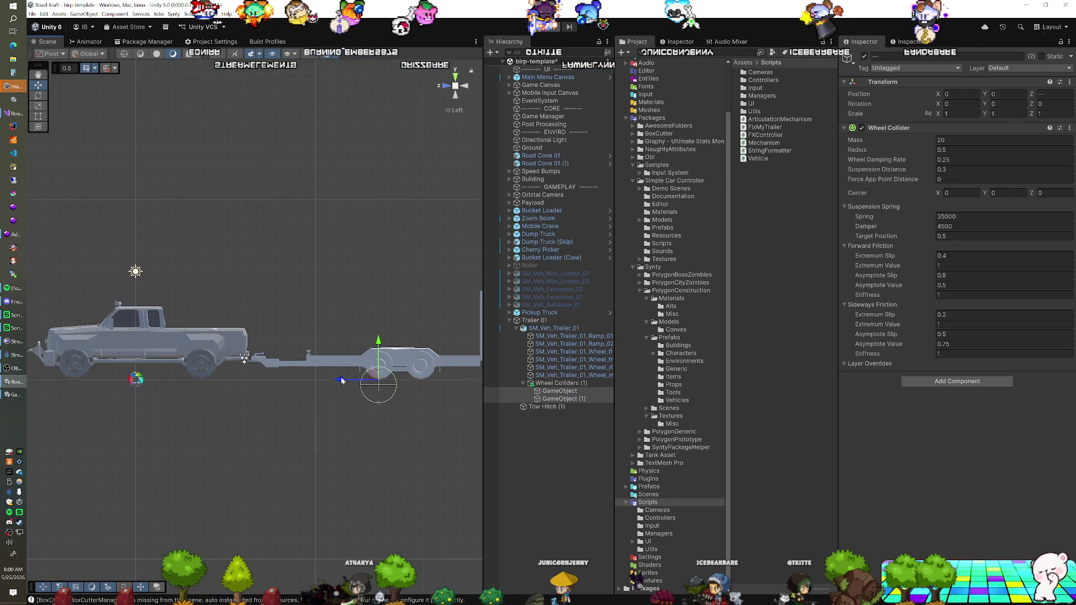
pyautogui.moveTo(341, 379); pyautogui.dragTo(365, 383)
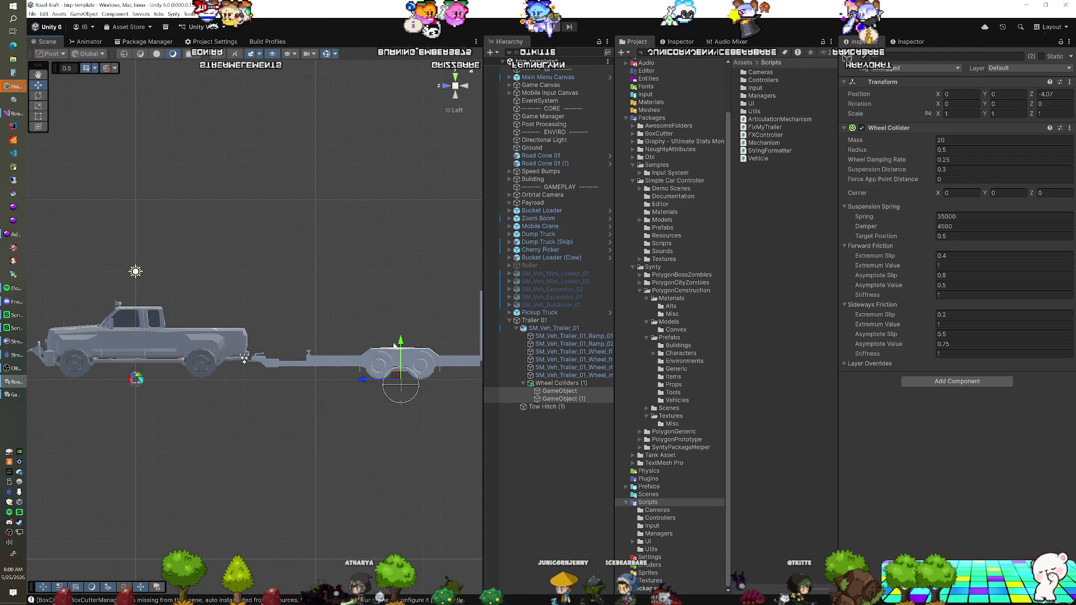
pyautogui.moveTo(402, 343); pyautogui.dragTo(402, 318)
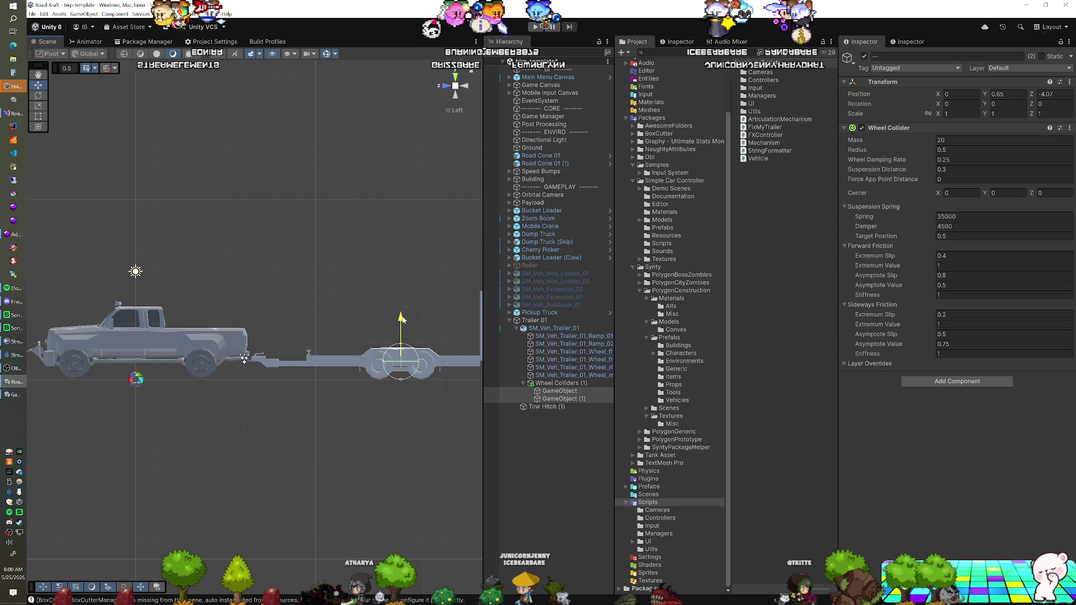
pyautogui.click(455, 76)
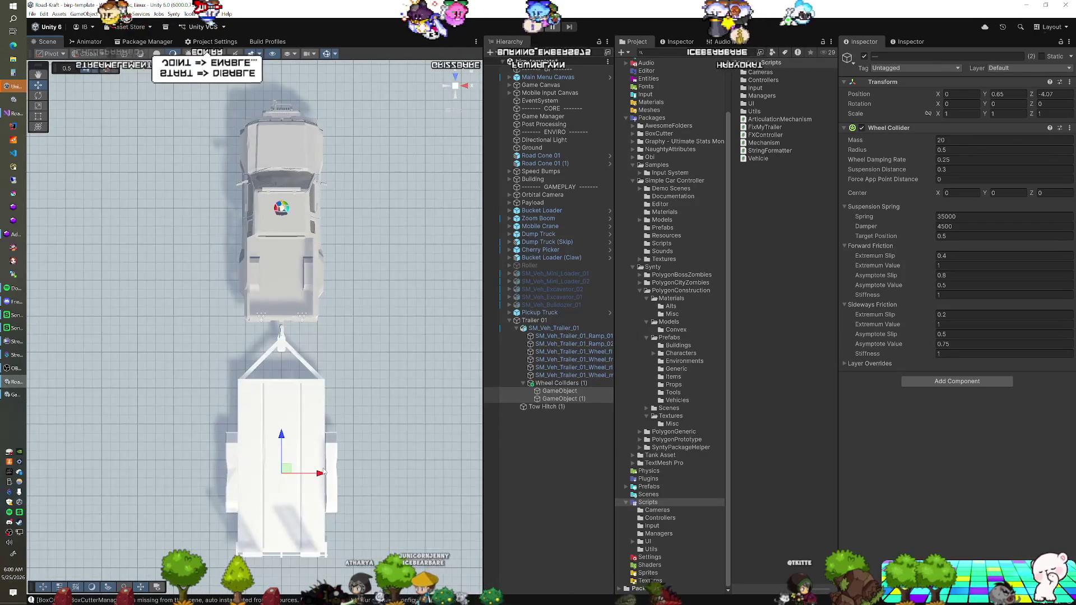
pyautogui.moveTo(314, 474); pyautogui.dragTo(276, 474)
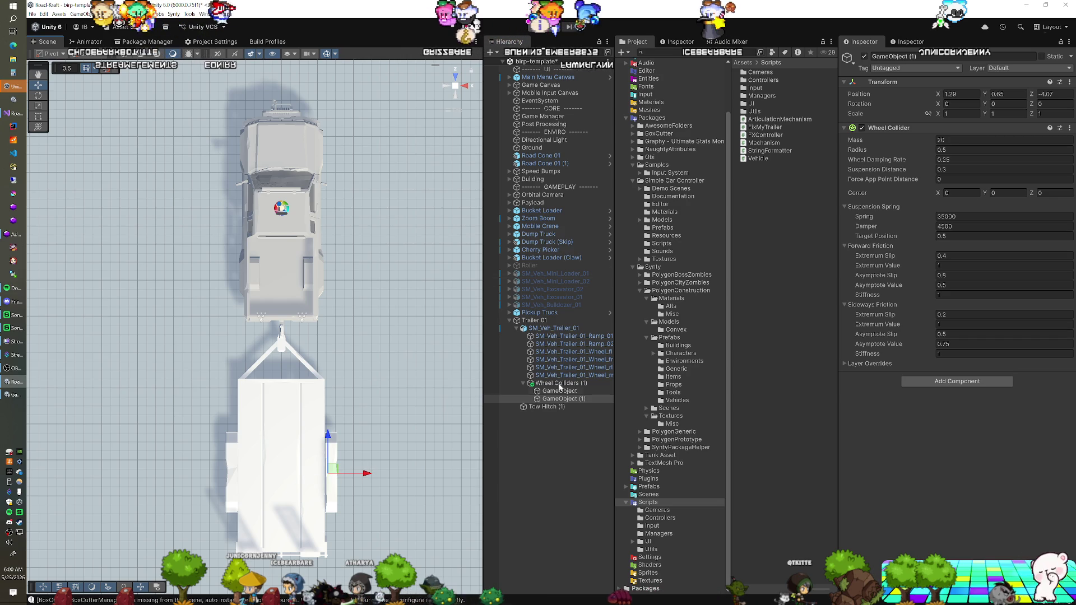
pyautogui.moveTo(448, 168)
pyautogui.mouseDown()
pyautogui.moveTo(438, 160)
pyautogui.moveTo(382, 253)
pyautogui.moveTo(446, 218)
pyautogui.mouseUp()
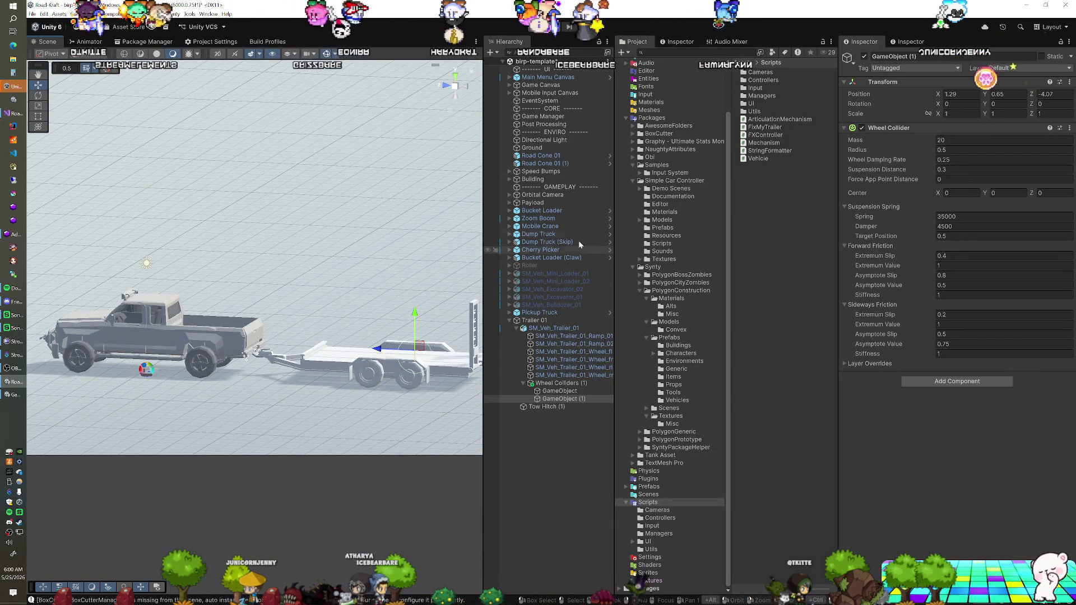
# Step: Play-test with the trailer Rigidbody mass at 250 and the wheel colliders' forward friction at 0.001
pyautogui.click(533, 27)
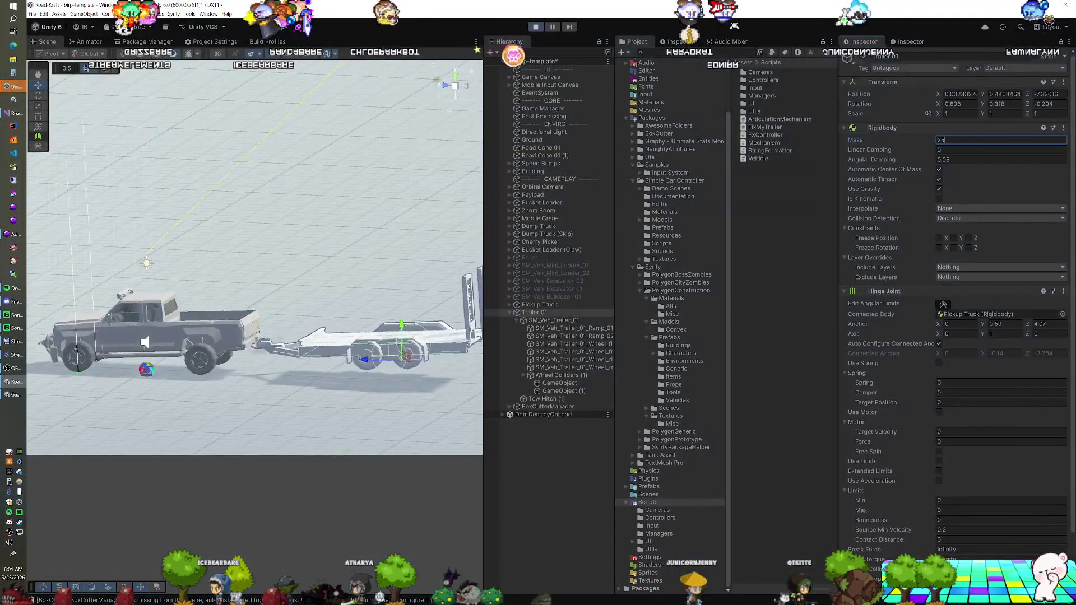
pyautogui.press('Return')
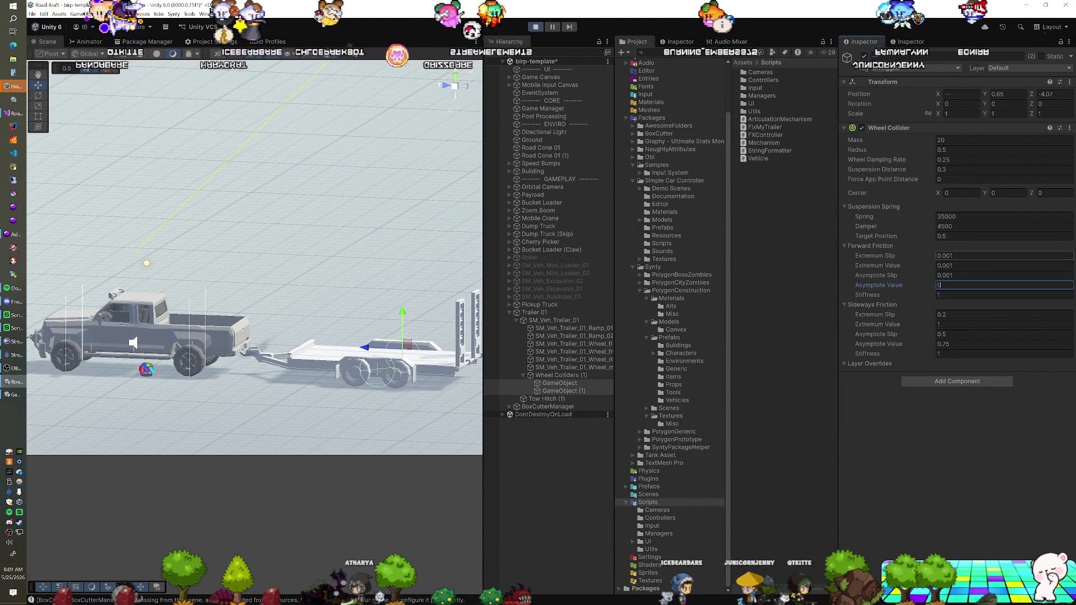
pyautogui.write('.001')
pyautogui.press('Return')
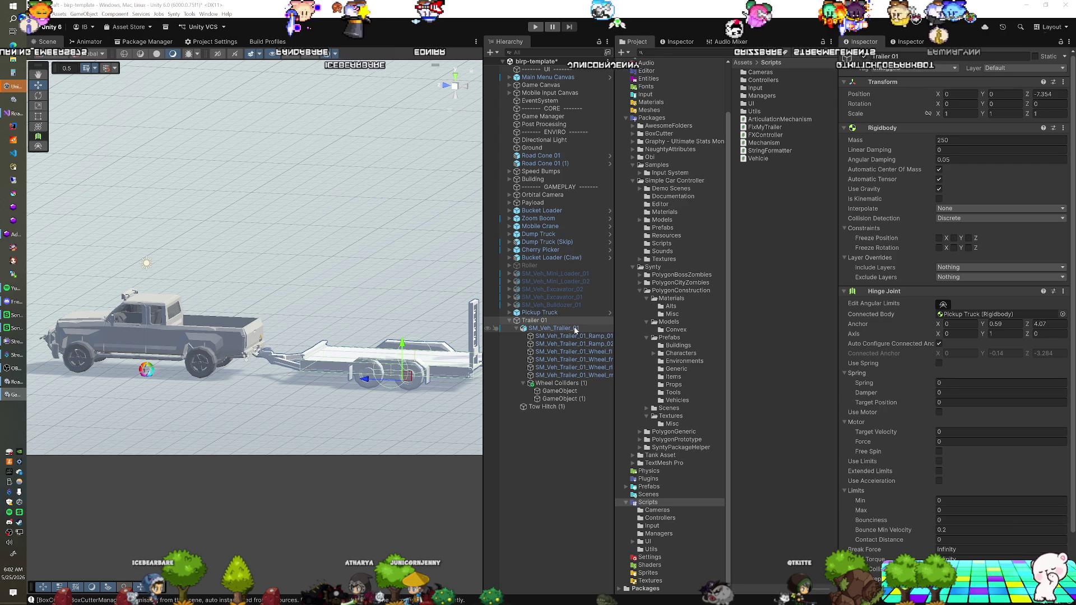
# Step: Inspect both trailer wheel colliders' settings, play-test the tow, then delete the second collider
pyautogui.click(560, 392)
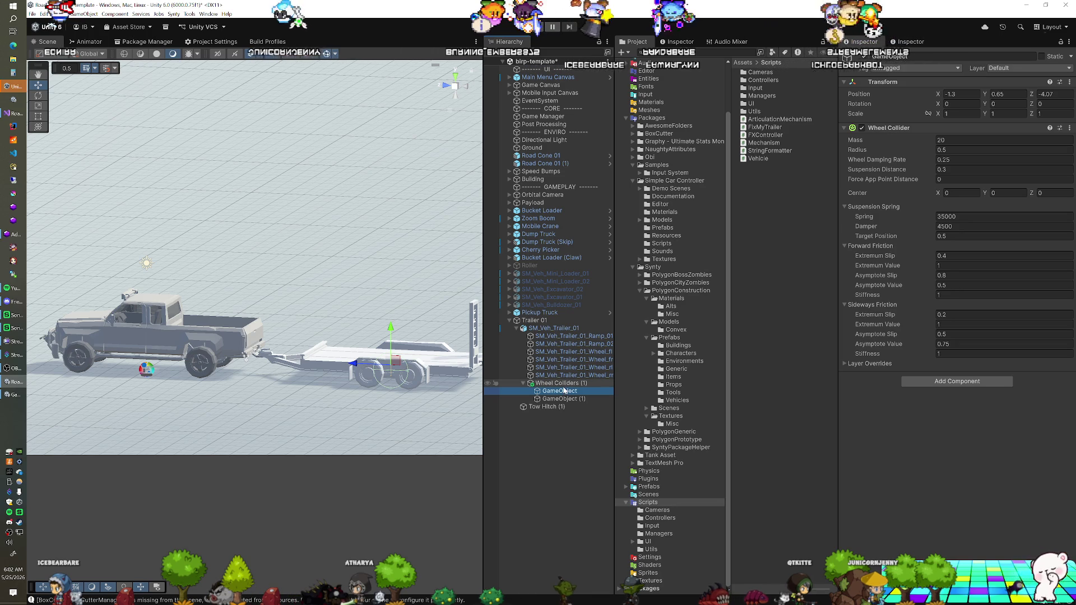
pyautogui.press('Up')
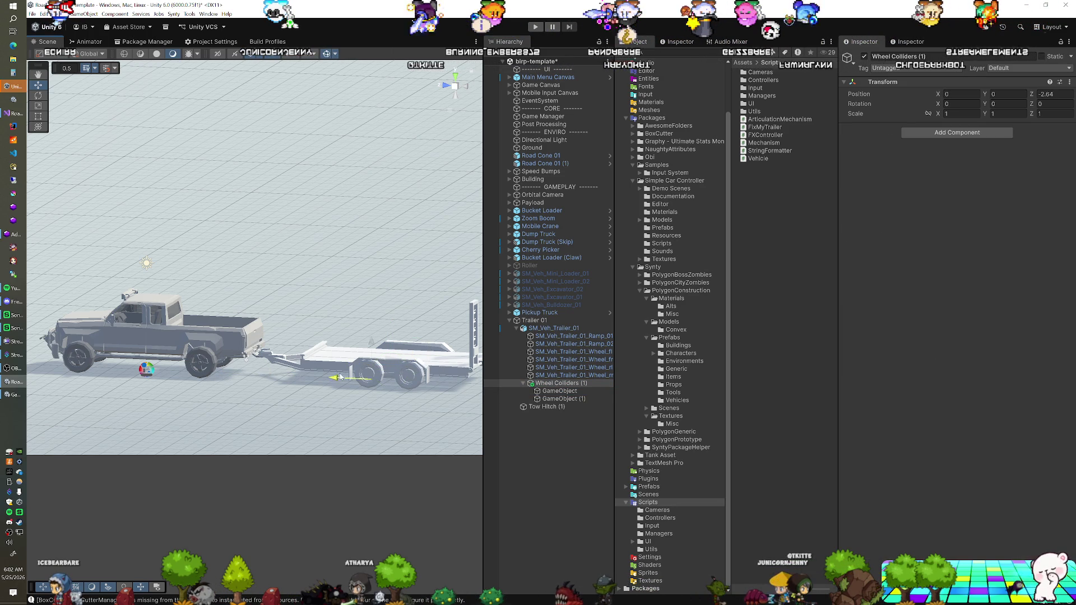
pyautogui.click(539, 393)
pyautogui.keyDown('shift'); pyautogui.click(560, 398); pyautogui.keyUp('shift')
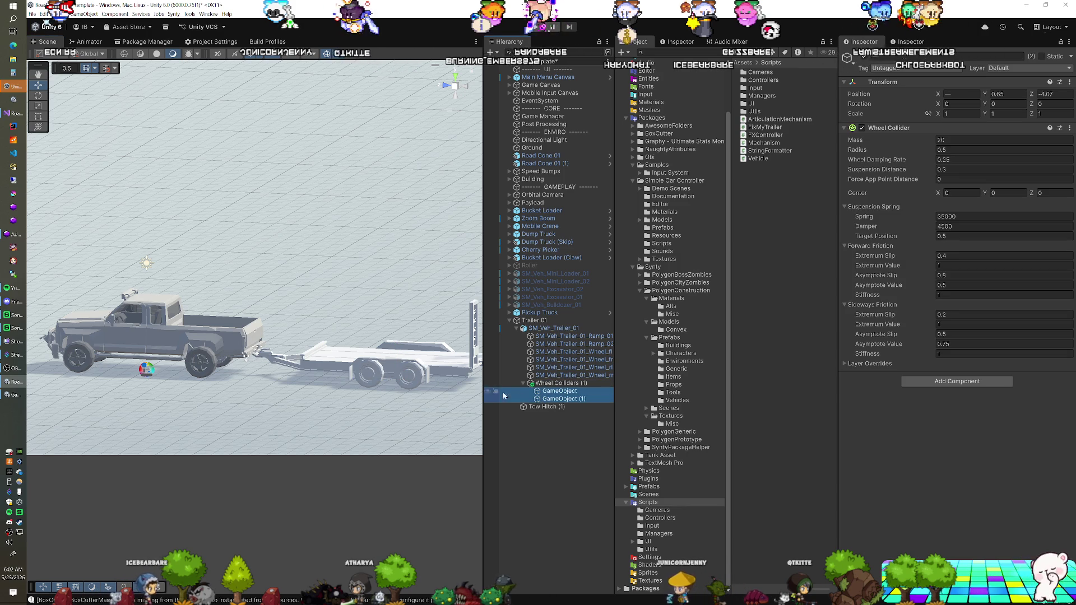
pyautogui.scroll(-2, 248, 322)
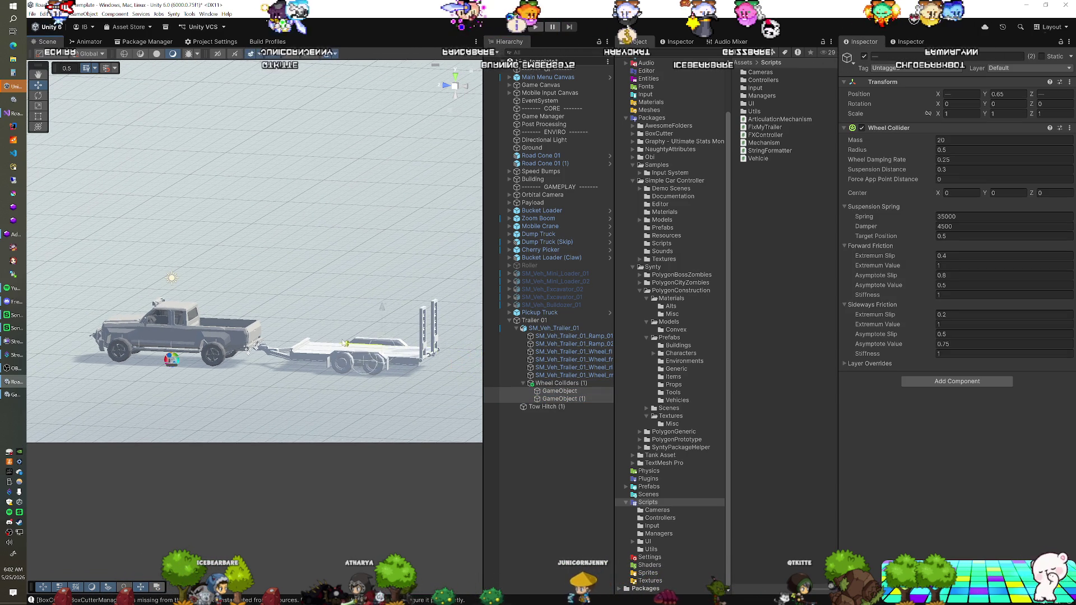
pyautogui.click(535, 26)
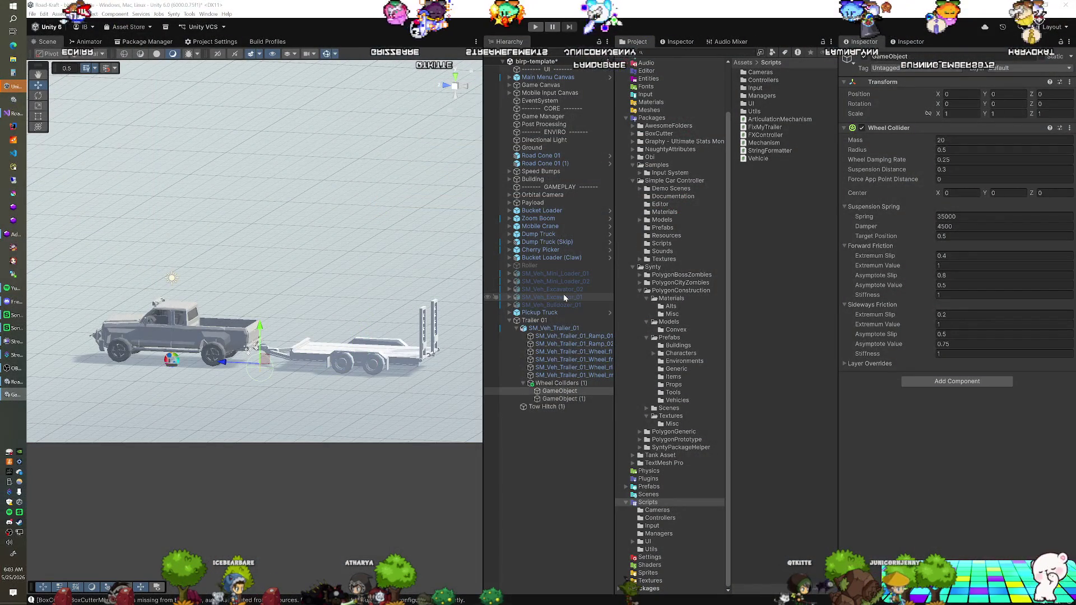
pyautogui.press('Delete')
# Step: Paste in four tuned wheel colliders, then play-test and confirm the trailer mass of 250
pyautogui.hotkey('ctrl', 'z')
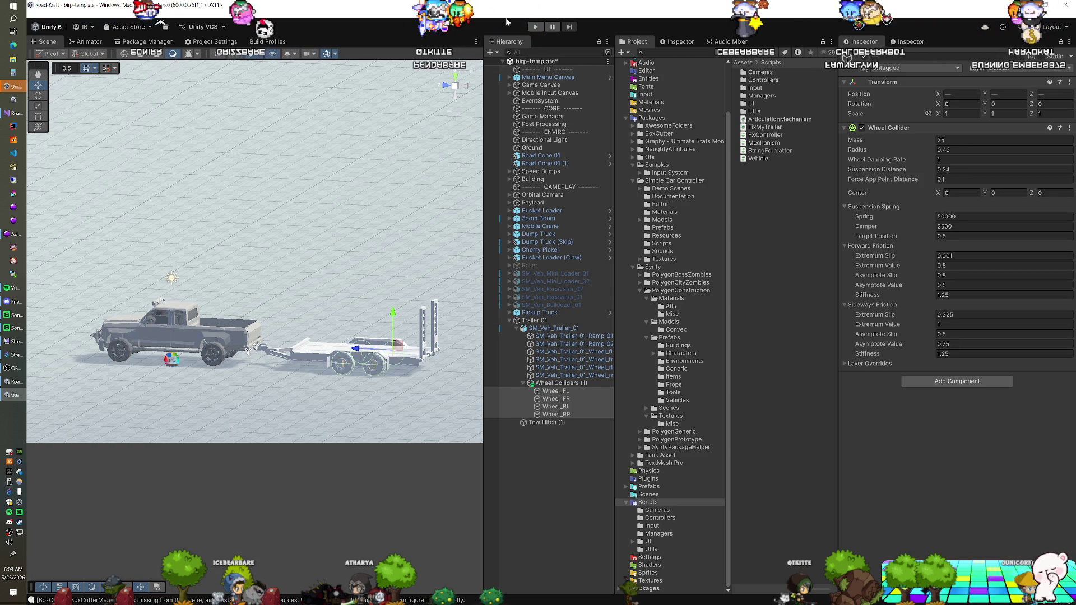
pyautogui.click(535, 26)
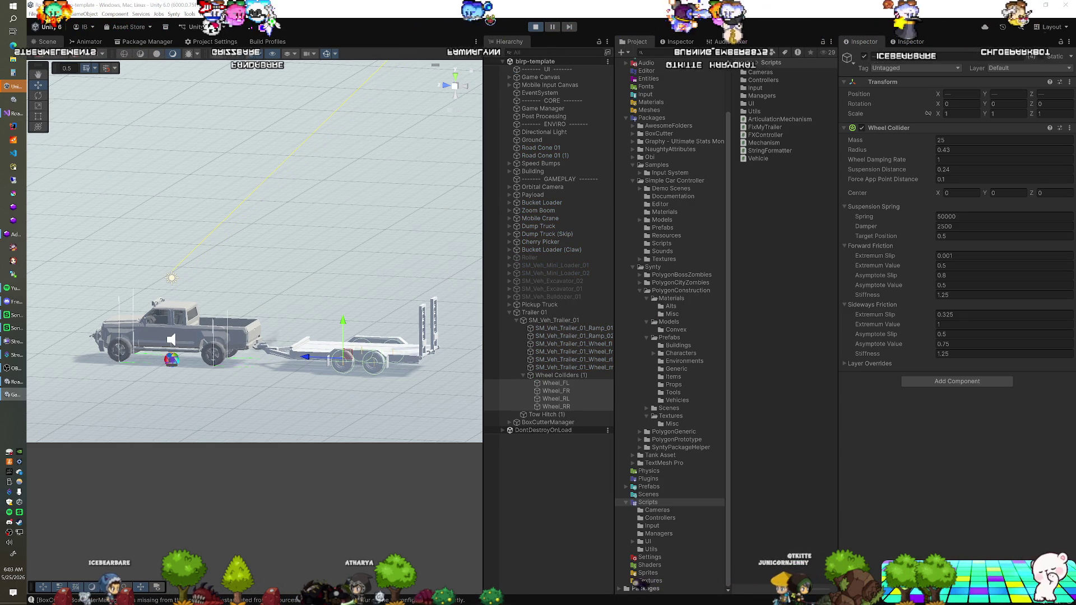
pyautogui.click(545, 314)
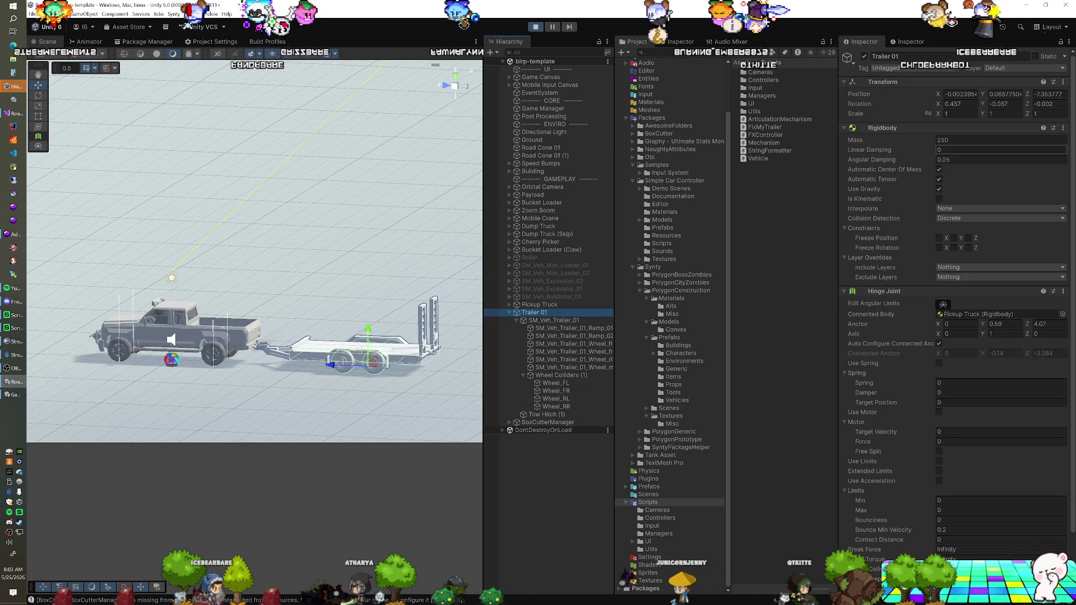
pyautogui.click(984, 140)
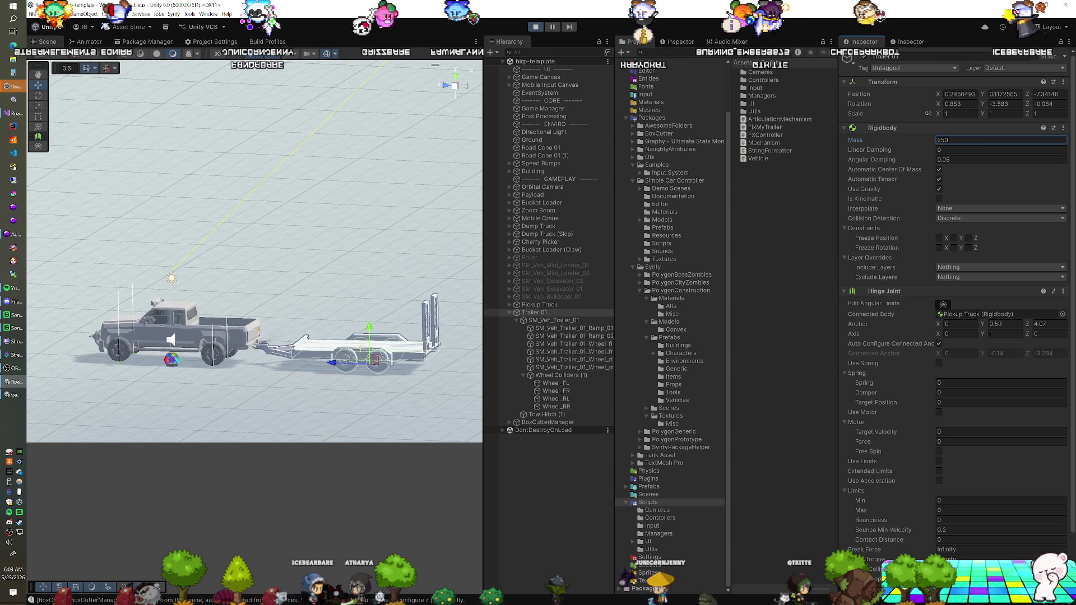
pyautogui.press('Return')
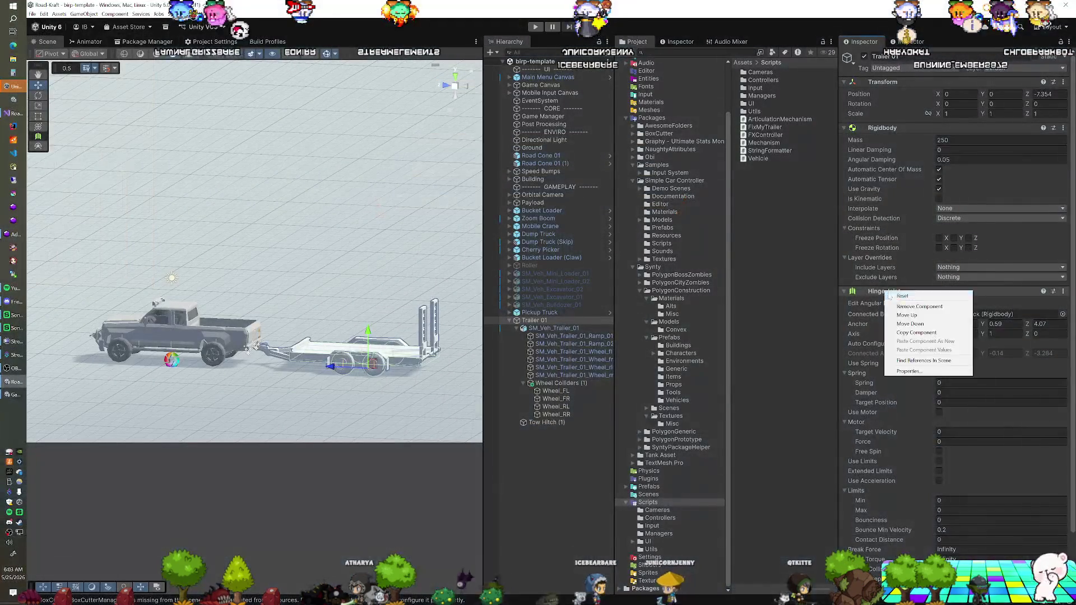
# Step: Copy Trailer 01's Hinge Joint component, then remove it from the trailer
pyautogui.rightClick(893, 294)
pyautogui.click(913, 333)
pyautogui.rightClick(892, 294)
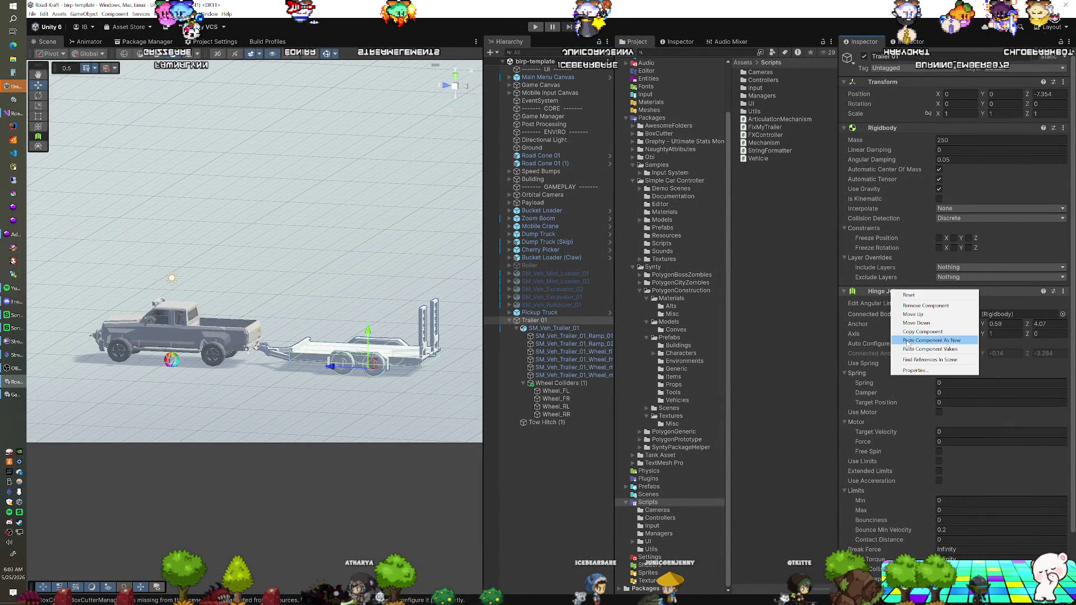
pyautogui.click(916, 306)
# Step: Remove the Fix My Trailer script and test-drive the pickup with the trailer unhitched
pyautogui.rightClick(883, 294)
pyautogui.click(916, 306)
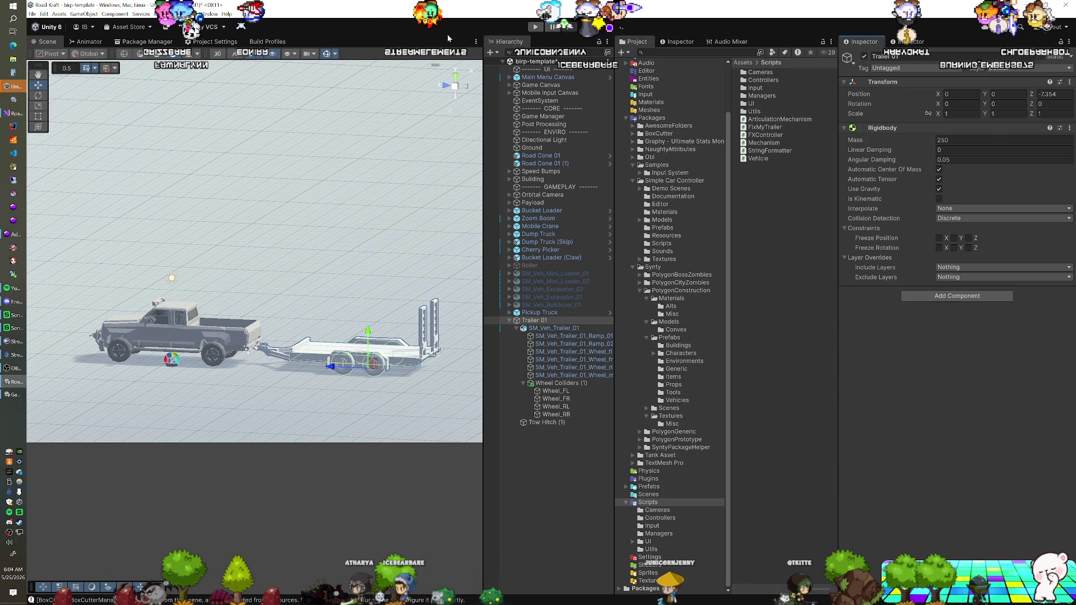
pyautogui.click(535, 26)
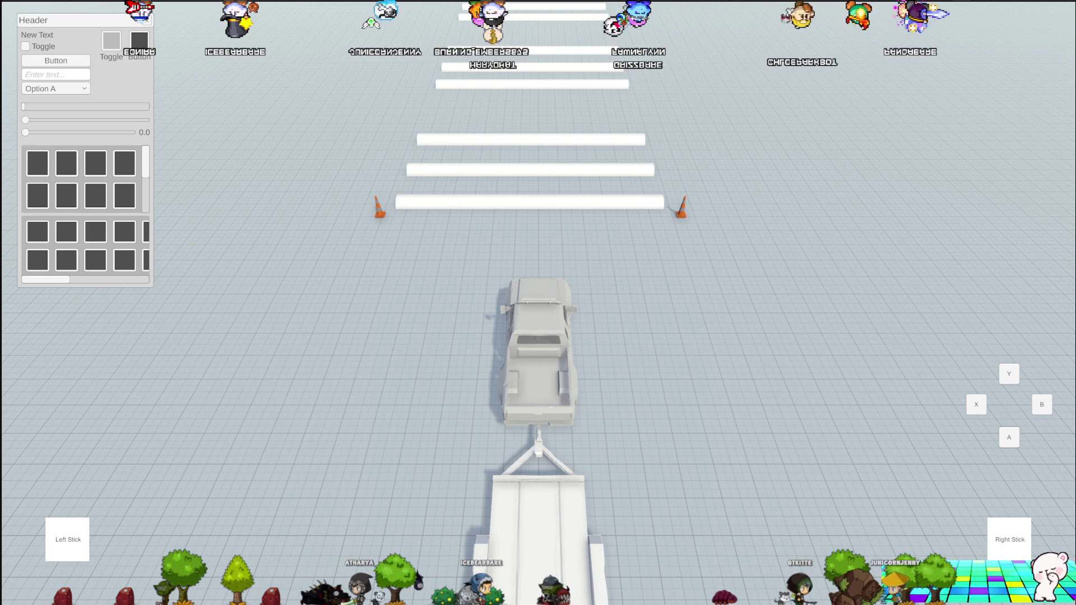
pyautogui.hotkey('ctrl', 'p')
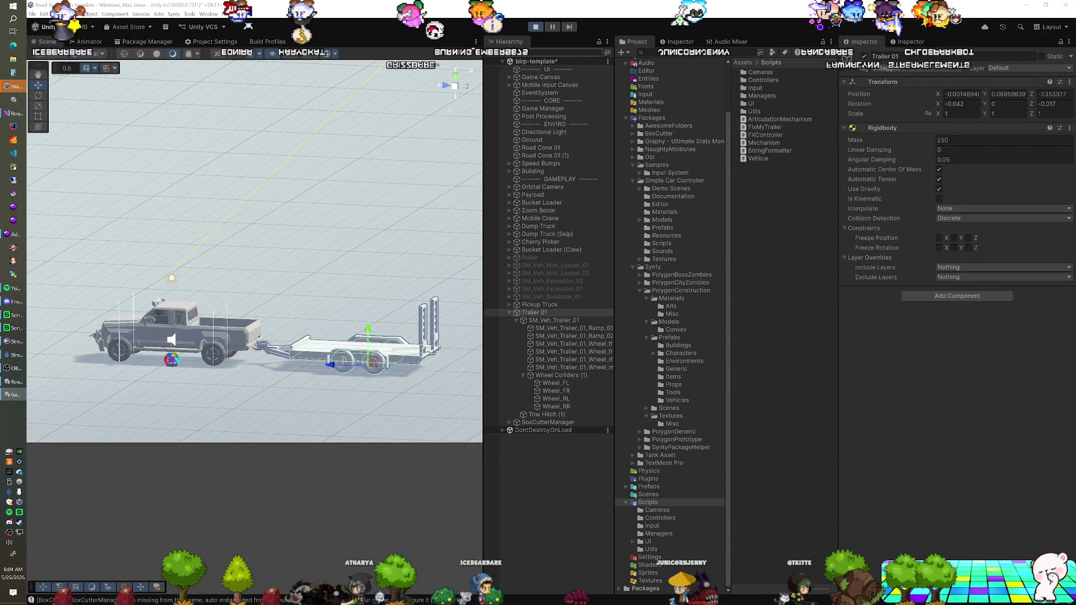
# Step: Paste the Hinge Joint back onto the trailer's Rigidbody as a new component
pyautogui.rightClick(887, 129)
pyautogui.click(911, 180)
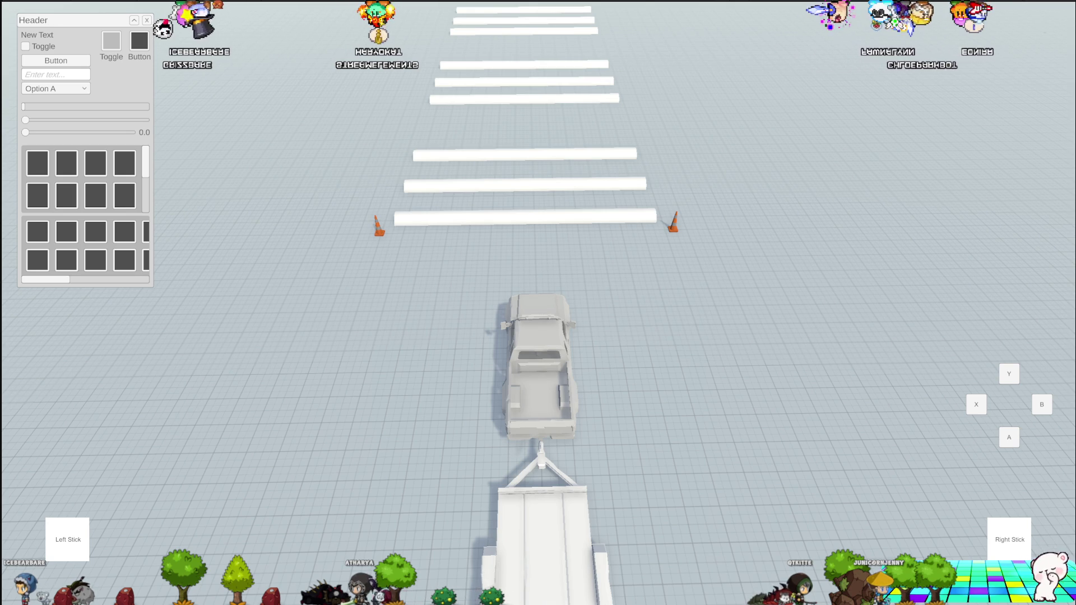
pyautogui.hotkey('ctrl', 'p')
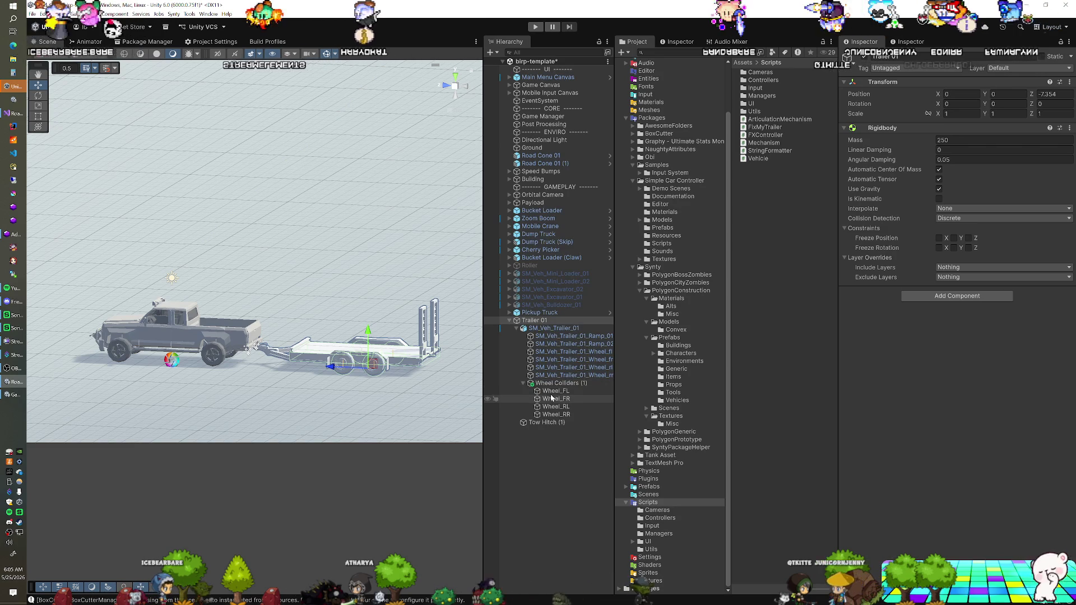
# Step: Select all four trailer wheel colliders and edit their mass
pyautogui.click(556, 390)
pyautogui.keyDown('shift'); pyautogui.click(556, 414); pyautogui.keyUp('shift')
pyautogui.click(976, 141)
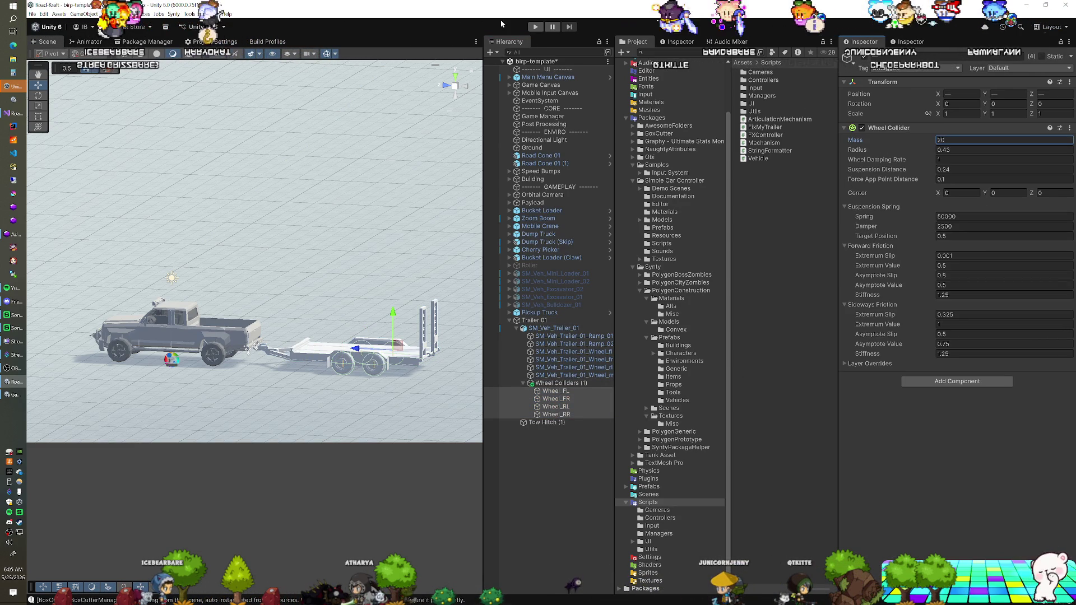
# Step: Play-test a trailer mass of 25, then paste the Hinge Joint back as new
pyautogui.click(535, 28)
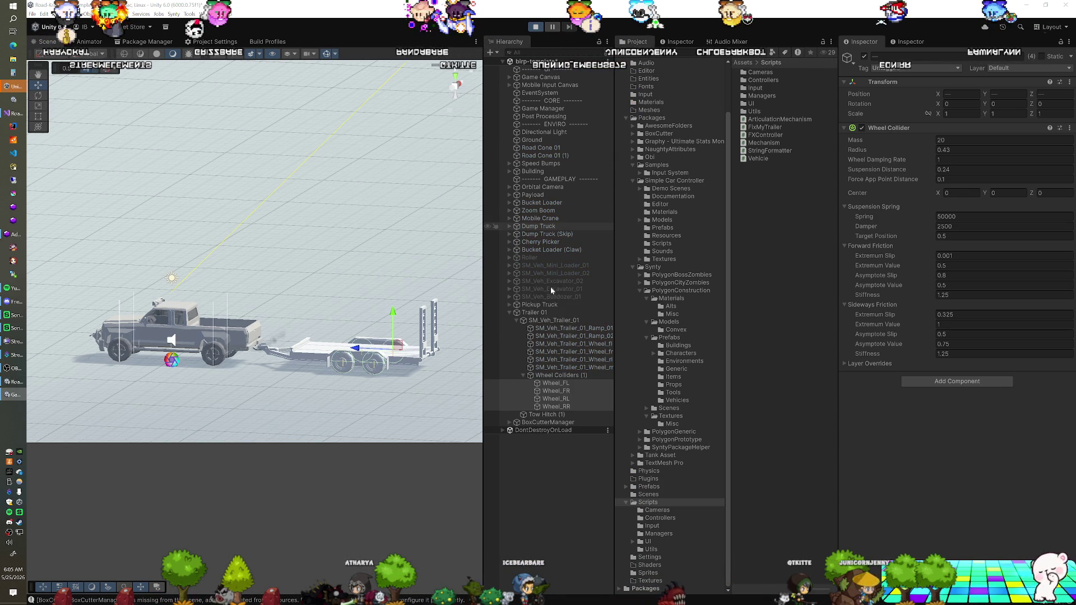
pyautogui.click(545, 314)
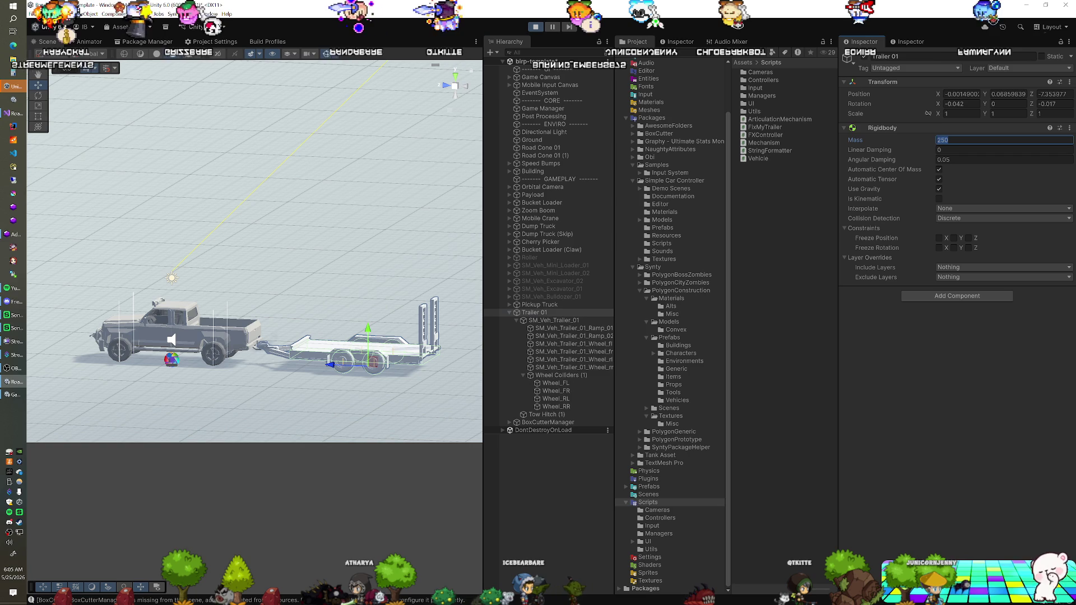
pyautogui.press('BackSpace')
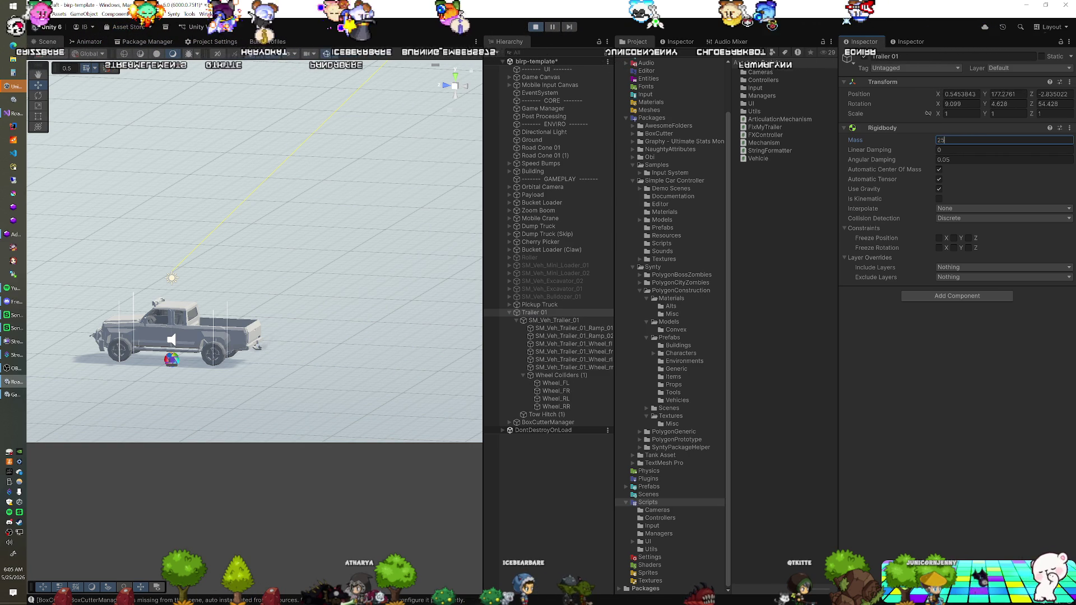
pyautogui.click(538, 28)
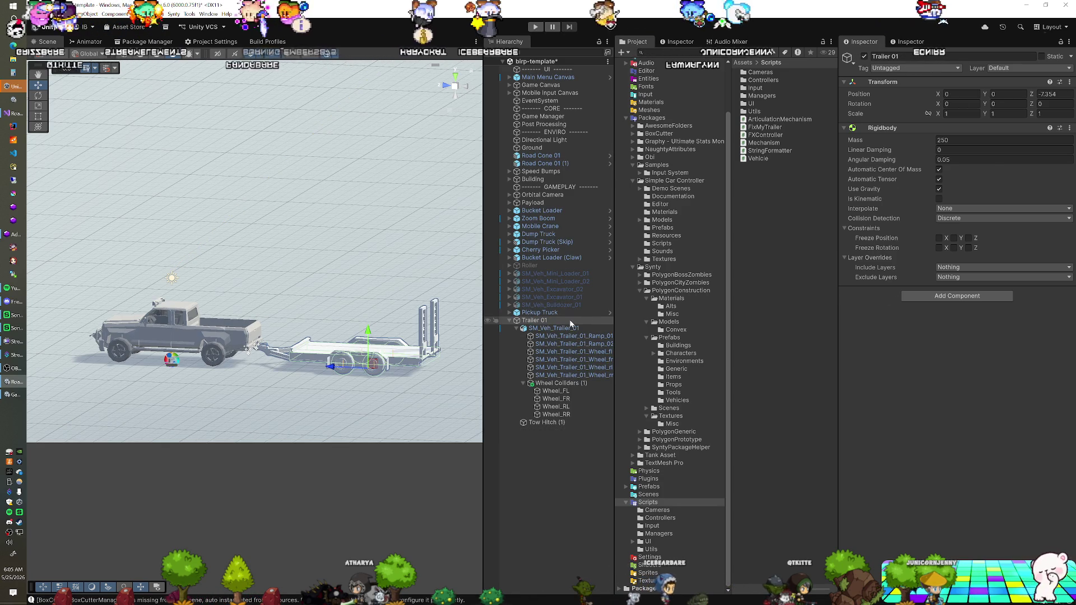
pyautogui.rightClick(889, 128)
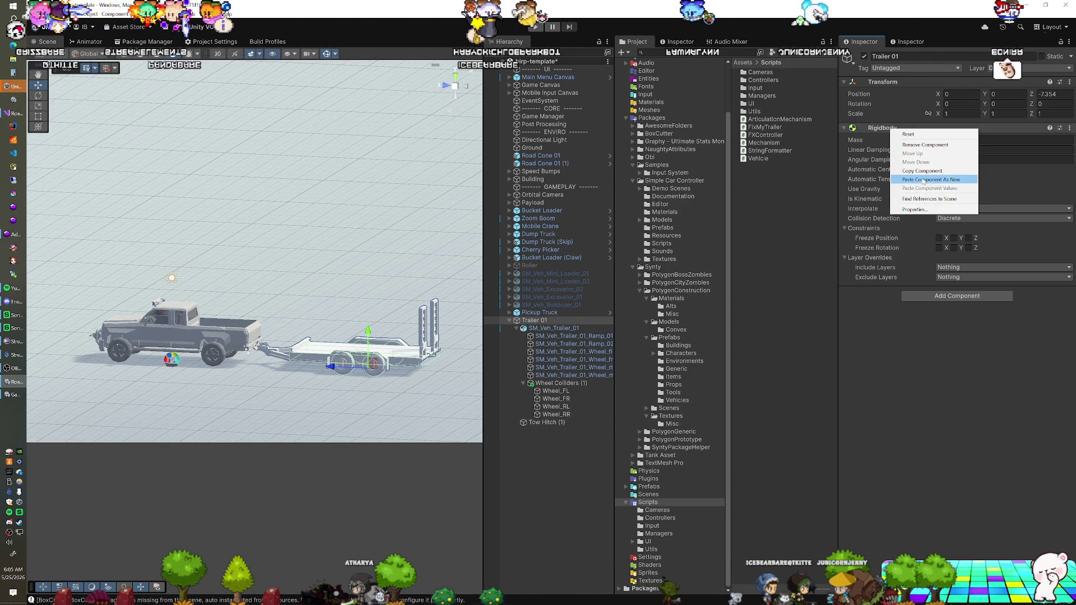
pyautogui.click(923, 180)
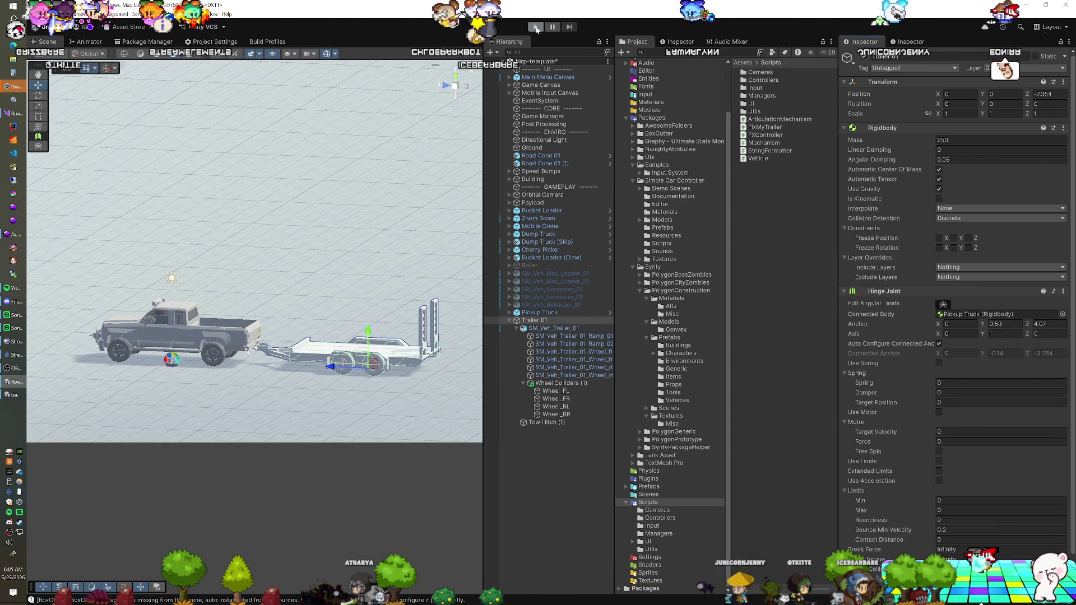
# Step: Run the scene and drive the pickup with the re-hitched trailer in tow
pyautogui.click(536, 27)
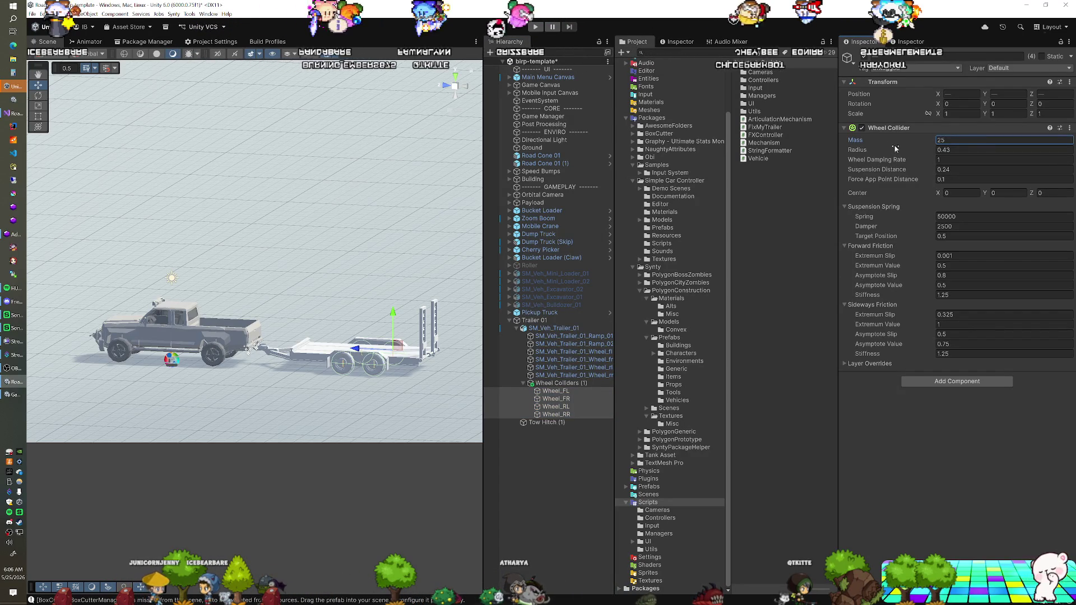
# Step: Reset the Wheel_FL–Wheel_RR colliders to default values and start a play test
pyautogui.click(987, 127)
pyautogui.click(986, 127)
pyautogui.click(1069, 128)
pyautogui.click(959, 137)
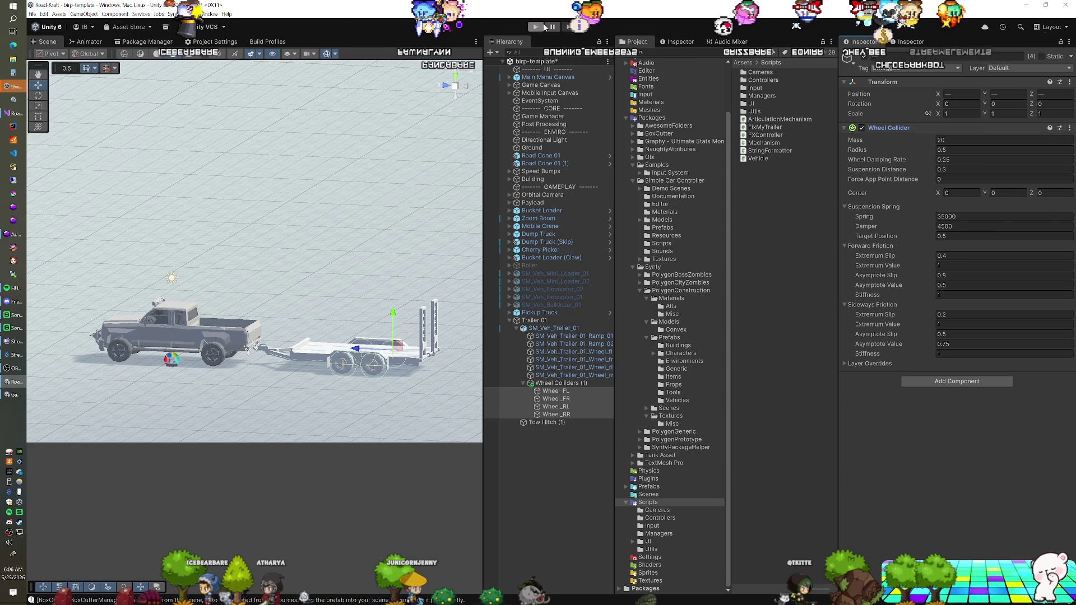
pyautogui.hotkey('ctrl', 'p')
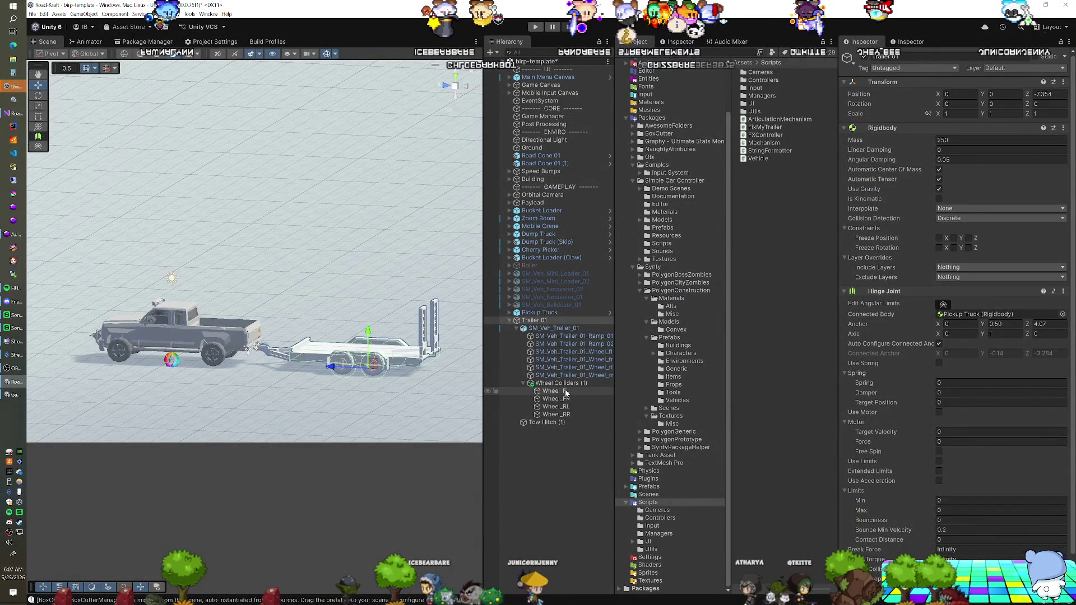
# Step: Inspect Wheel_FL's collider settings and the trailer's Rigidbody
pyautogui.click(563, 391)
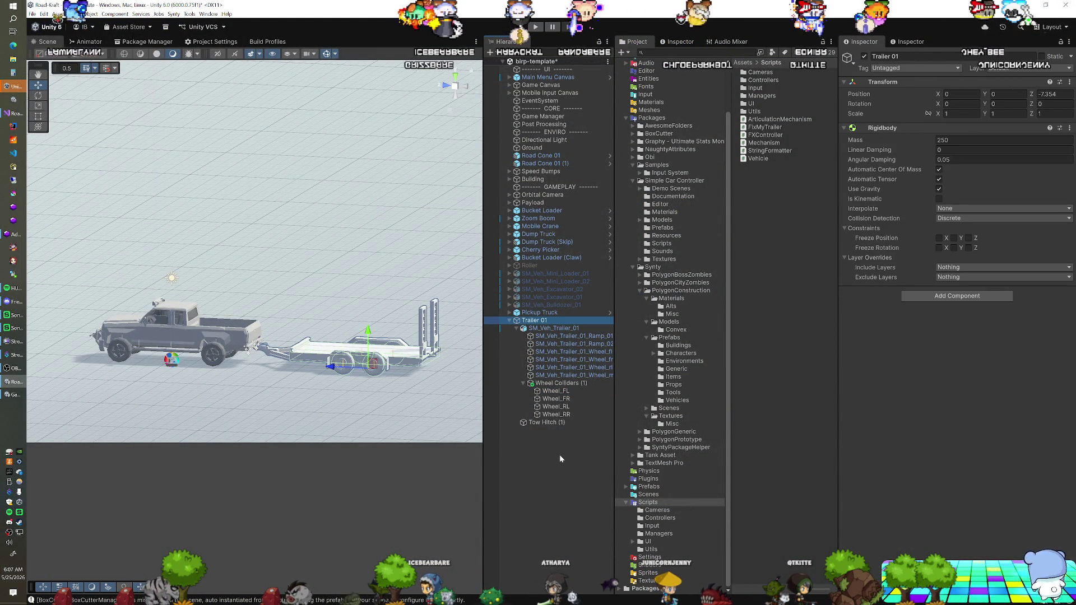
pyautogui.click(555, 391)
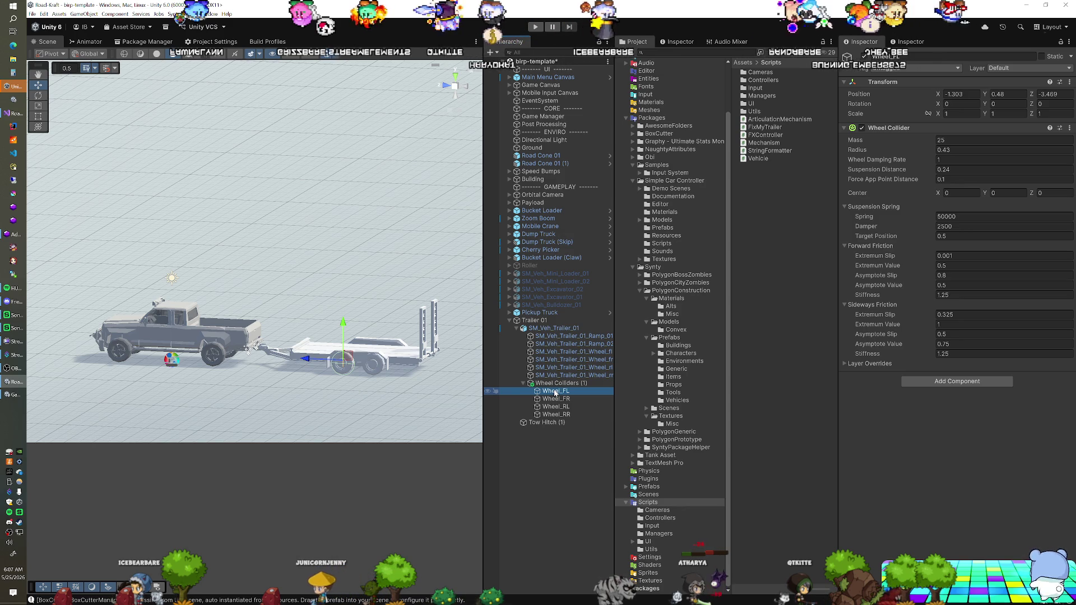
pyautogui.click(547, 320)
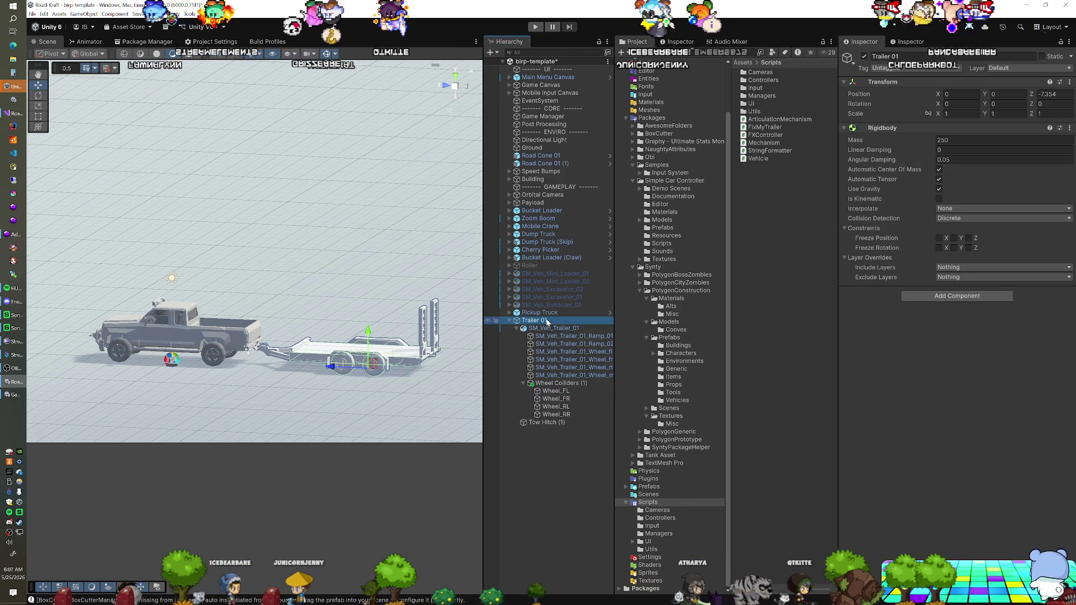
# Step: Reset Wheel_RL and Wheel_RR colliders to defaults (mass 20, radius 0.5) and test-run
pyautogui.click(558, 406)
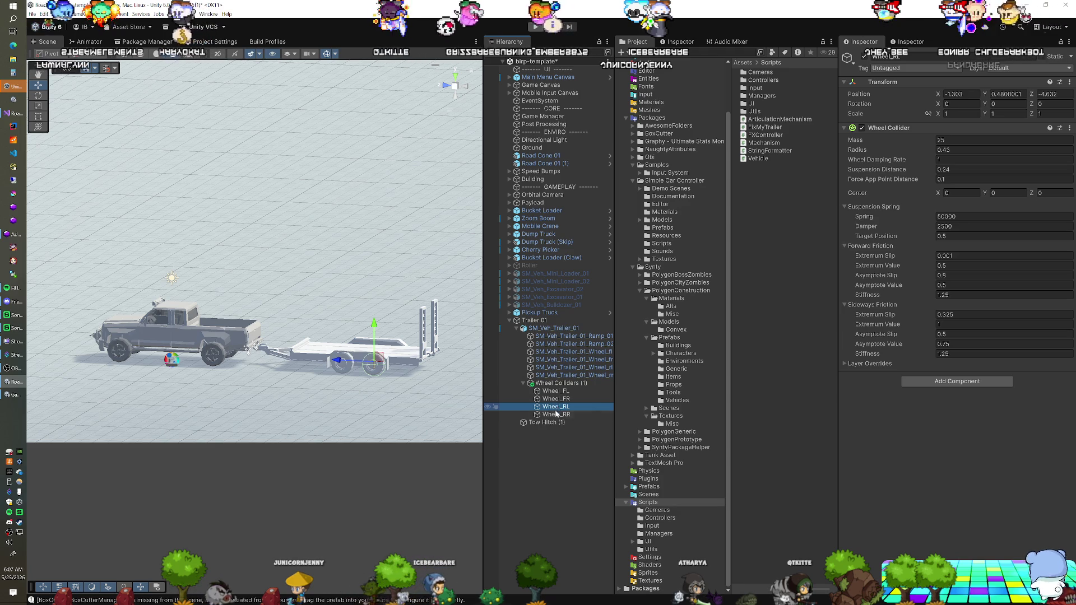
pyautogui.keyDown('shift'); pyautogui.click(555, 414); pyautogui.keyUp('shift')
pyautogui.click(1069, 129)
pyautogui.click(1006, 137)
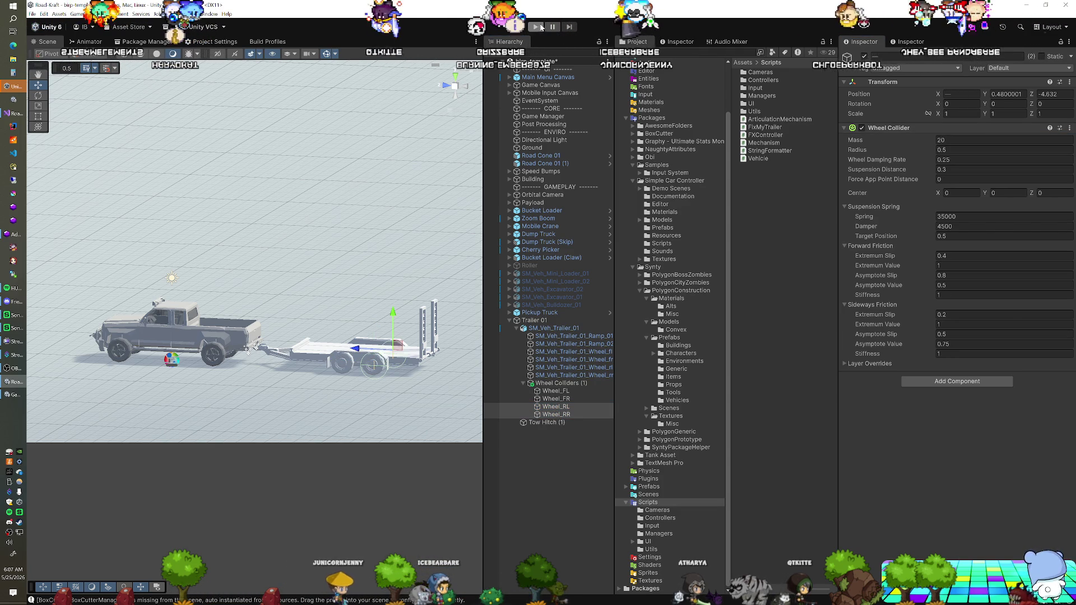
pyautogui.click(541, 26)
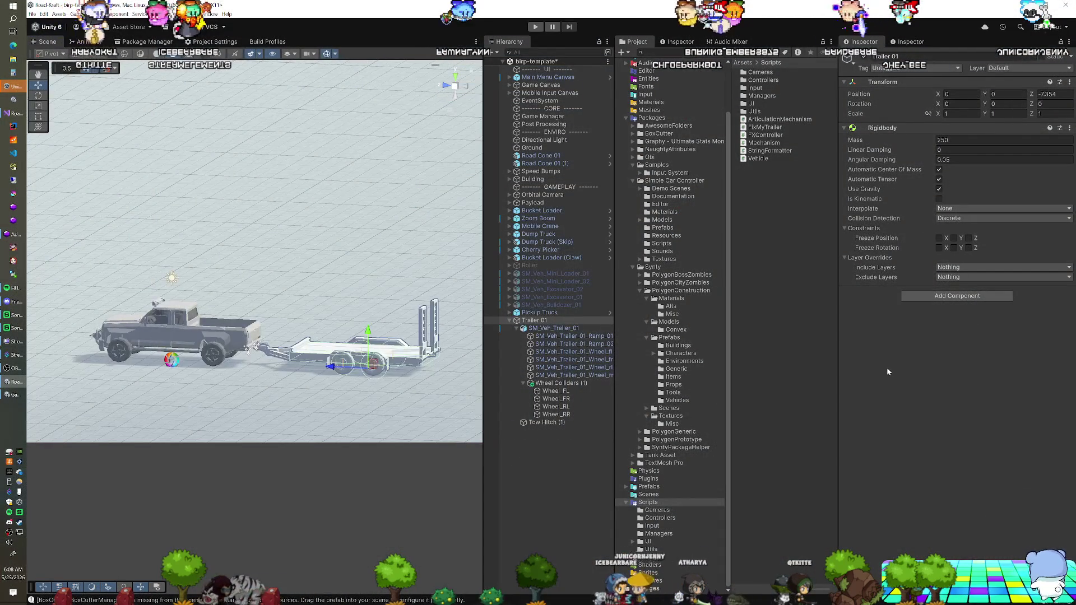
# Step: Paste the copied Hinge Joint onto Trailer 01's Rigidbody and test the truck towing it
pyautogui.click(938, 295)
pyautogui.write('w')
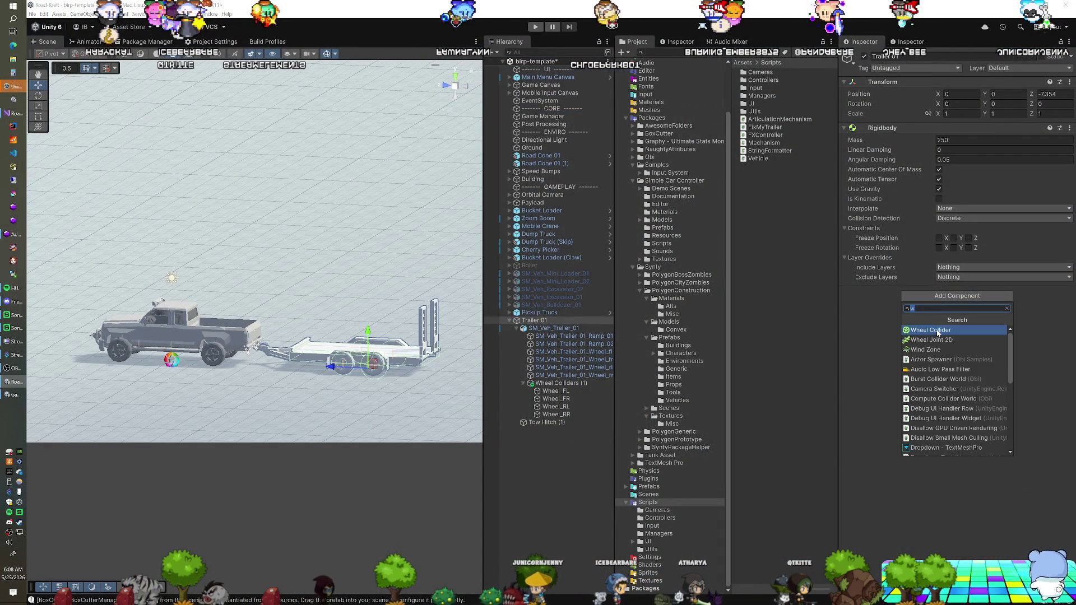
pyautogui.click(877, 323)
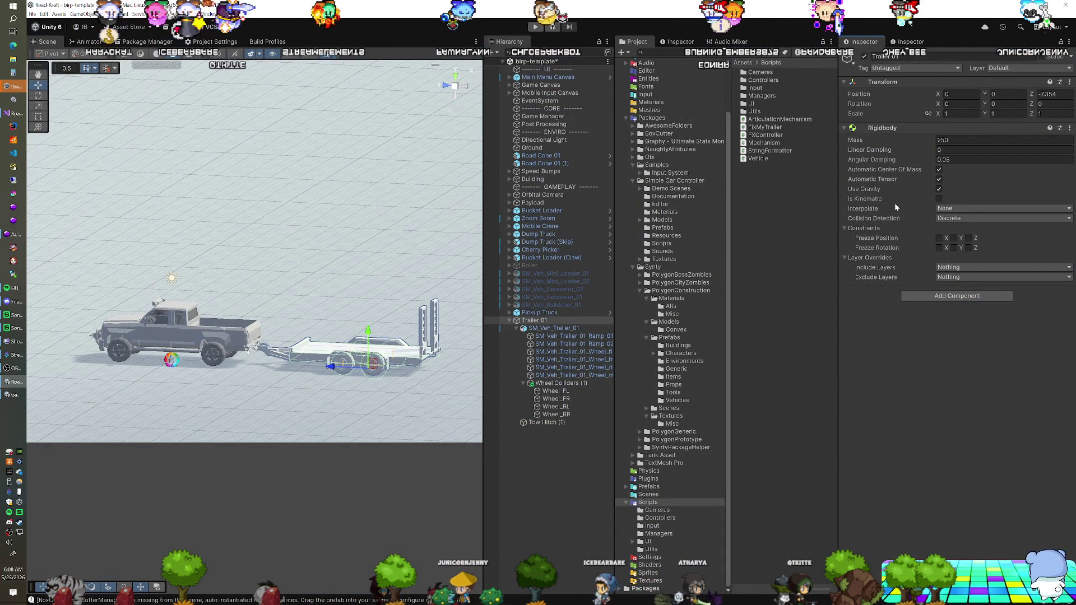
pyautogui.rightClick(891, 128)
pyautogui.click(916, 178)
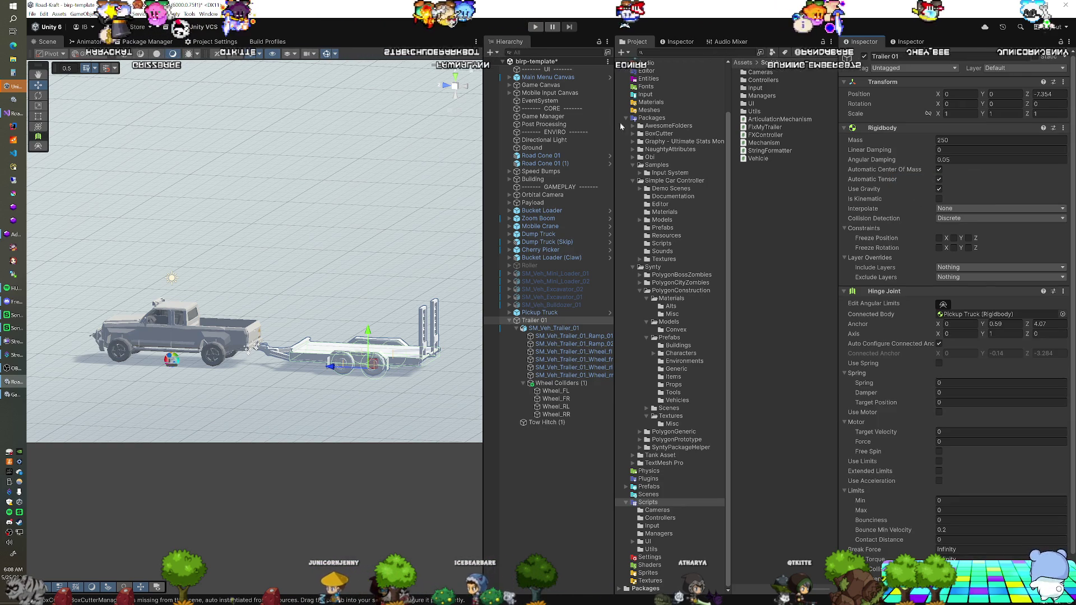
pyautogui.click(535, 26)
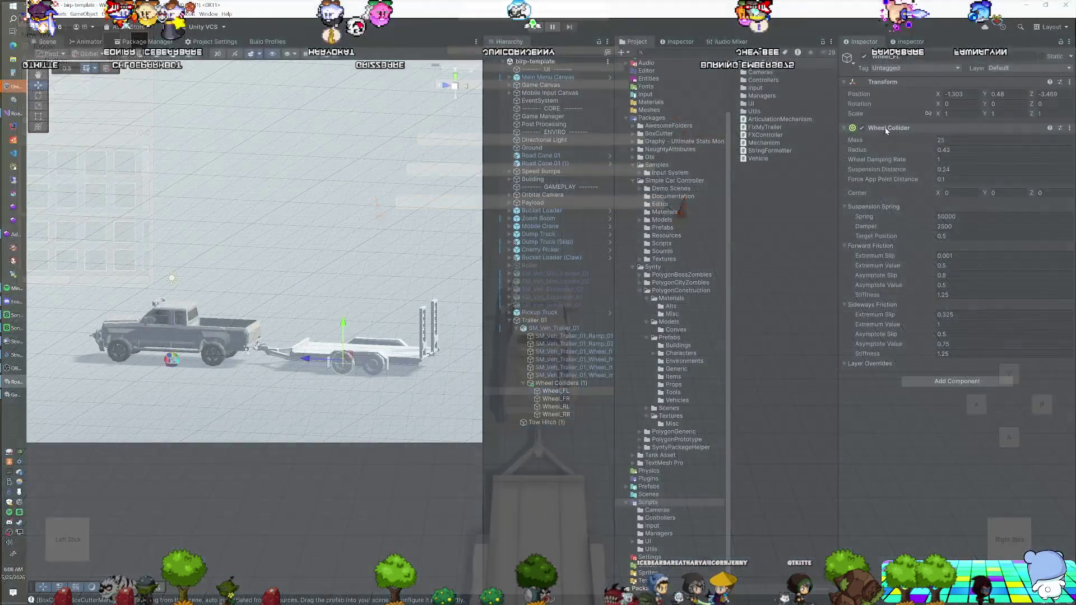
pyautogui.rightClick(886, 127)
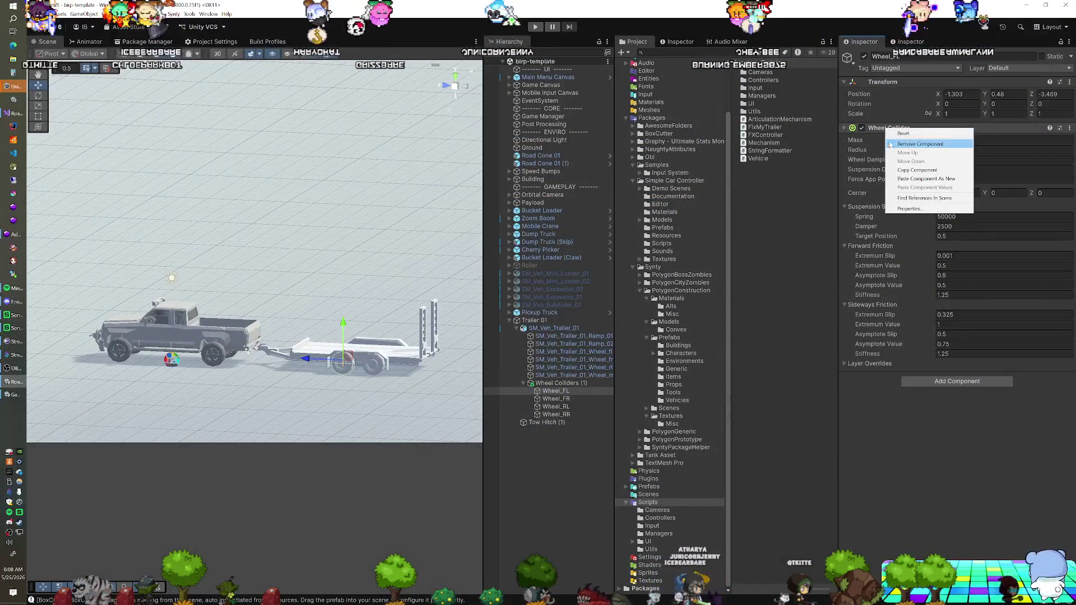
# Step: Paste Wheel_FL's collider values onto Wheel_RL, then undo the paste
pyautogui.click(916, 170)
pyautogui.click(560, 408)
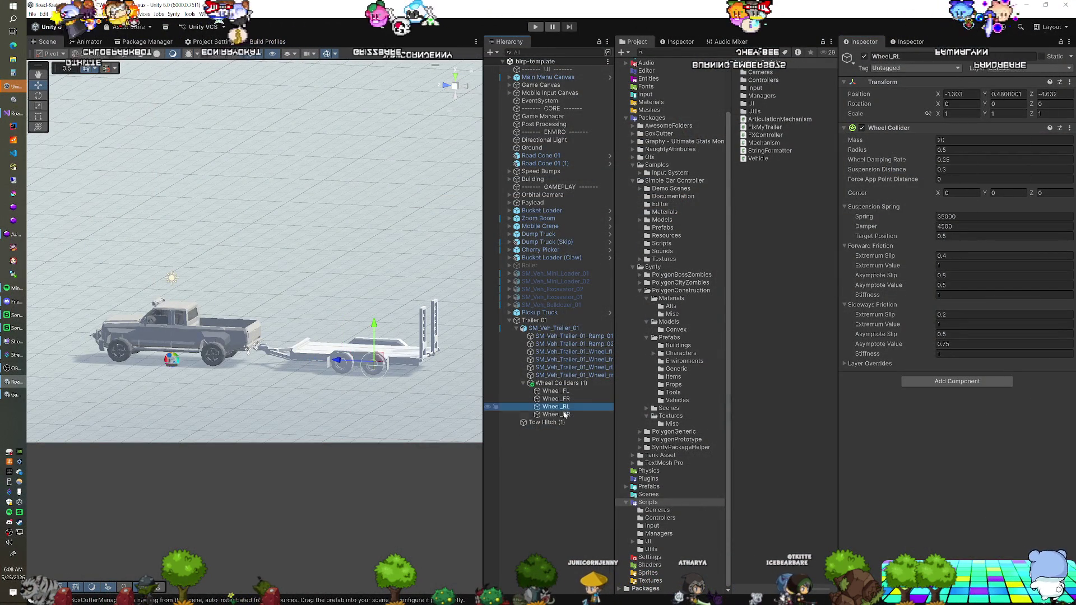
pyautogui.rightClick(880, 130)
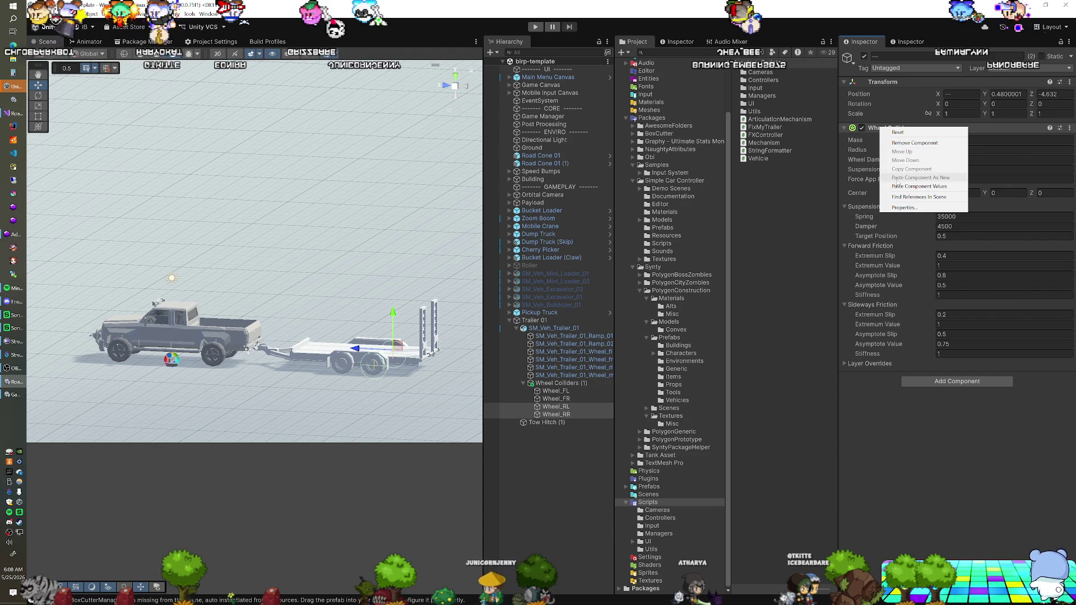
pyautogui.click(897, 187)
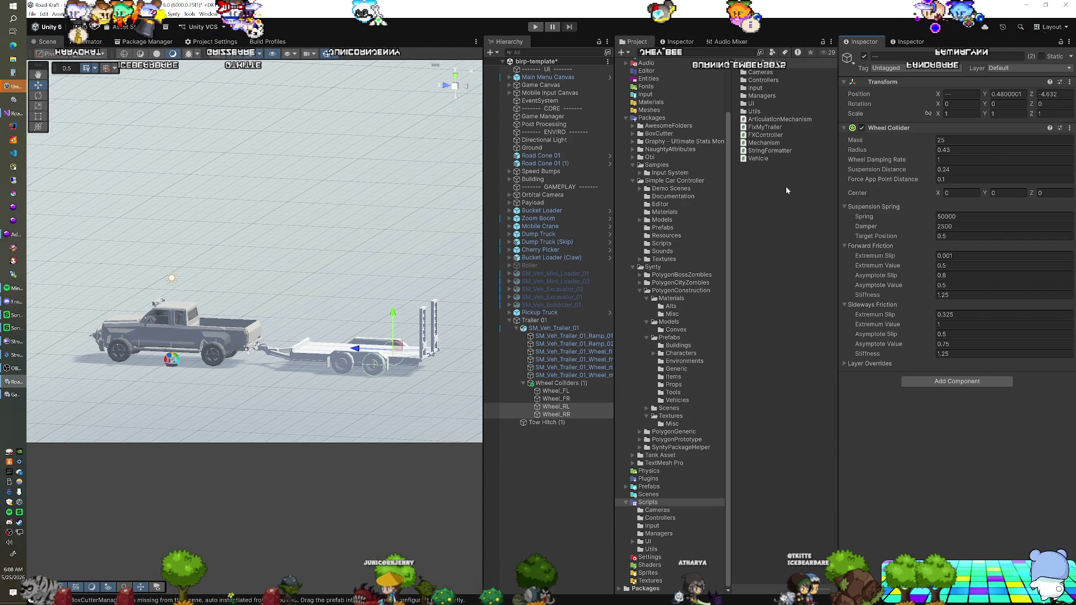
pyautogui.hotkey('ctrl', 'z')
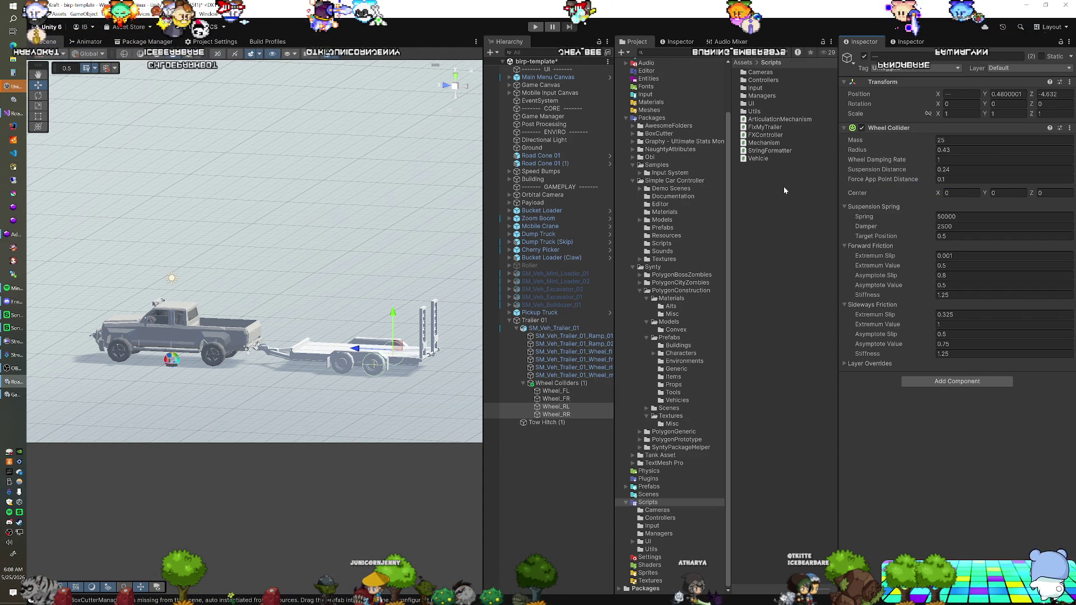
pyautogui.hotkey('ctrl', 'z')
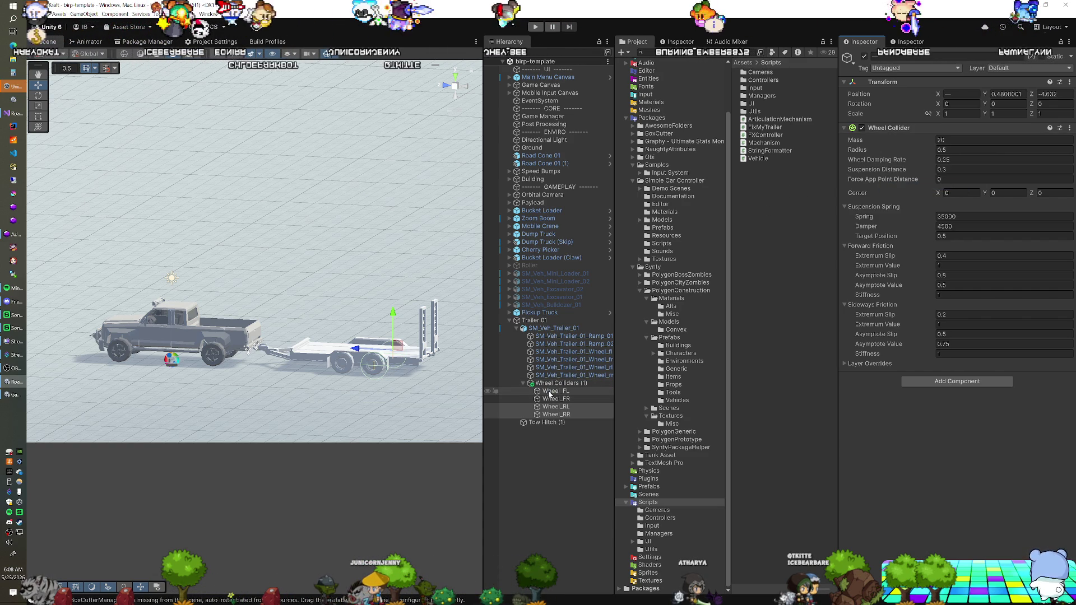
# Step: Open a second inspector to compare Wheel_FL and Wheel_RL settings side by side
pyautogui.click(674, 45)
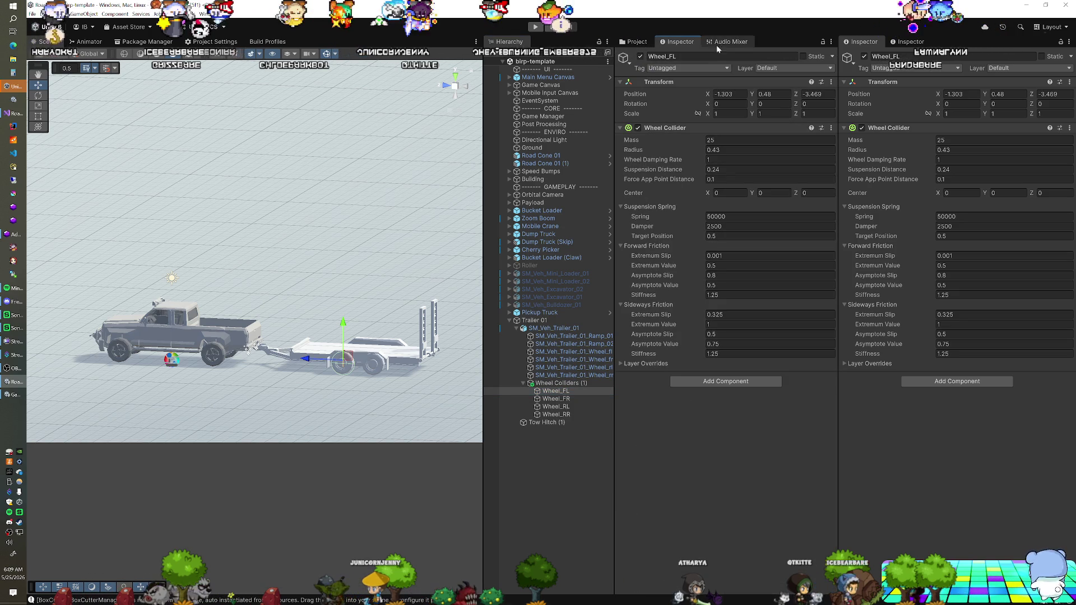
pyautogui.click(634, 43)
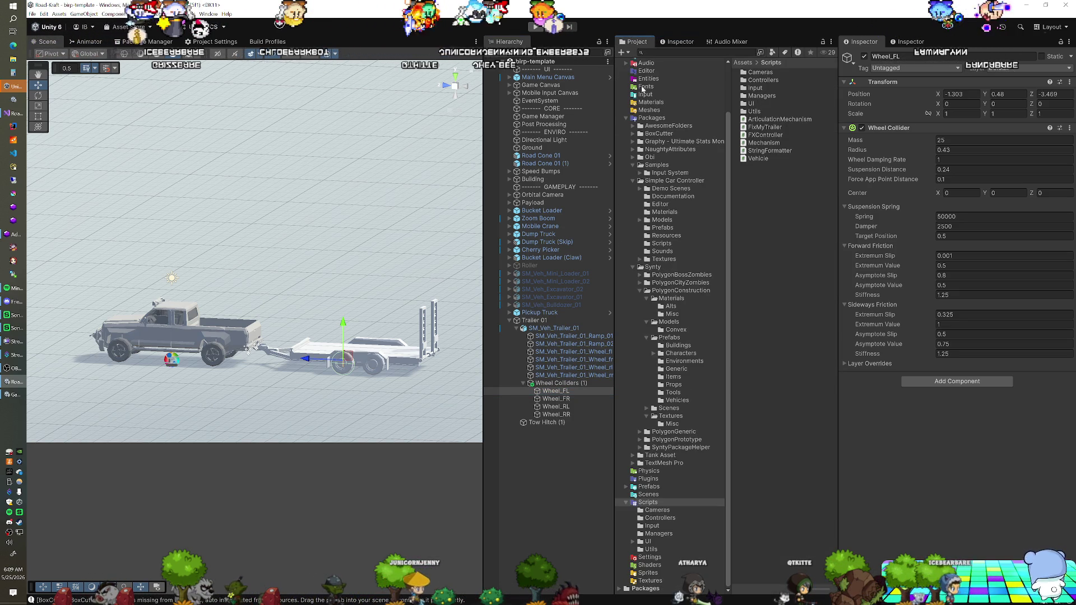
pyautogui.click(558, 408)
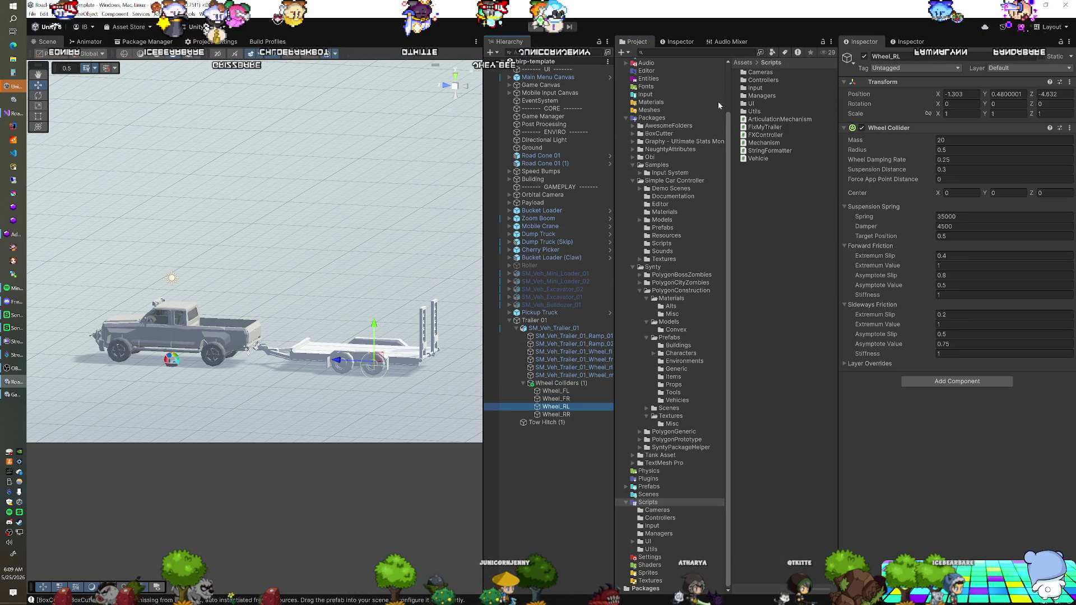
pyautogui.click(679, 43)
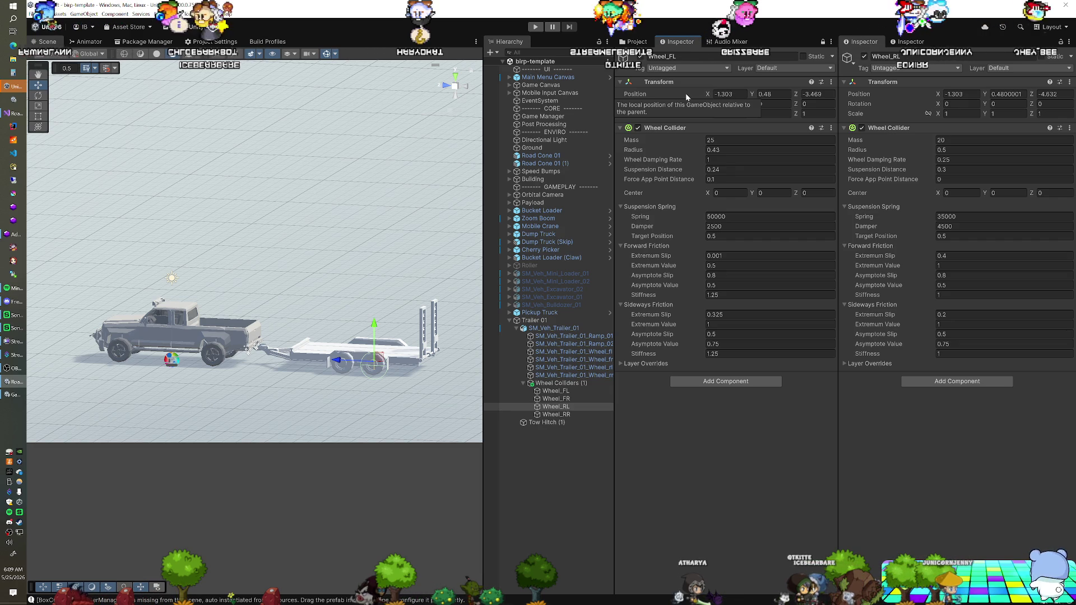
# Step: Paste Wheel_FL's values onto all four wheels: mass 25, radius 0.43, spring 50000, damper 2500
pyautogui.rightClick(650, 130)
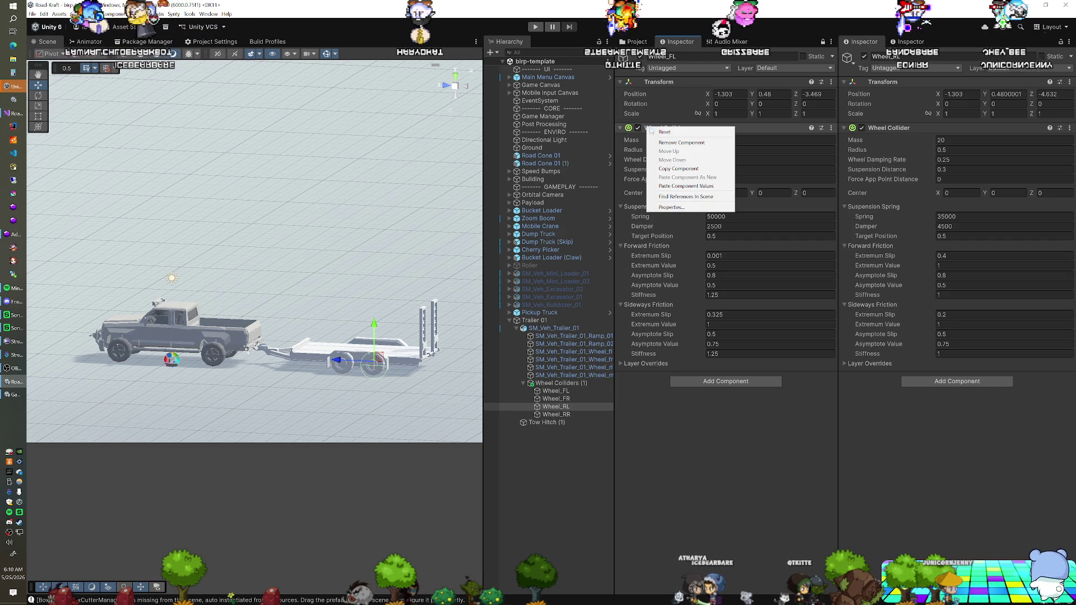
pyautogui.click(635, 41)
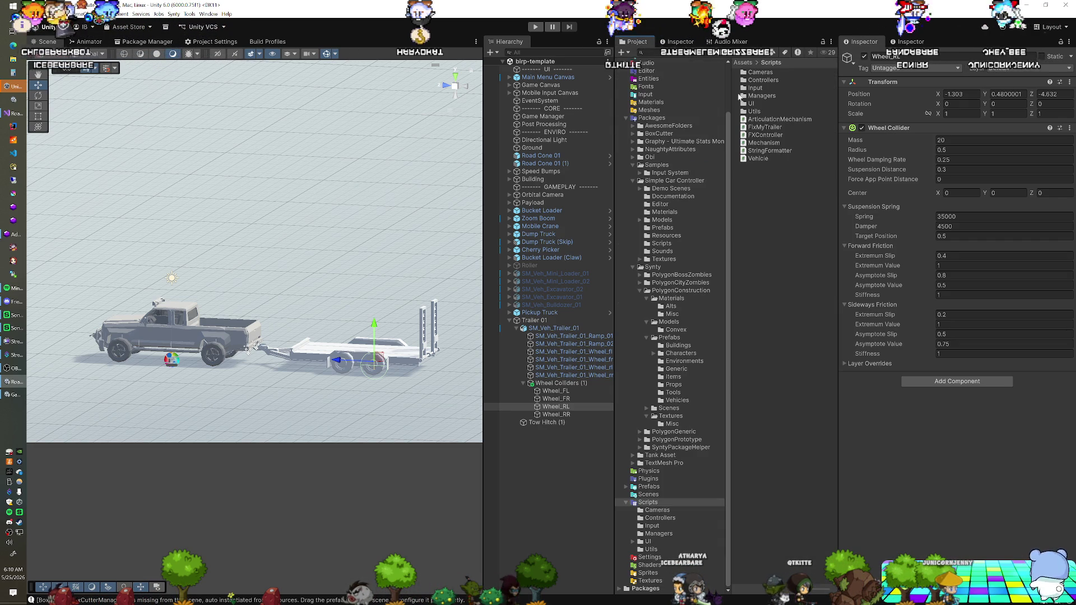
pyautogui.click(572, 391)
pyautogui.keyDown('shift'); pyautogui.click(572, 415); pyautogui.keyUp('shift')
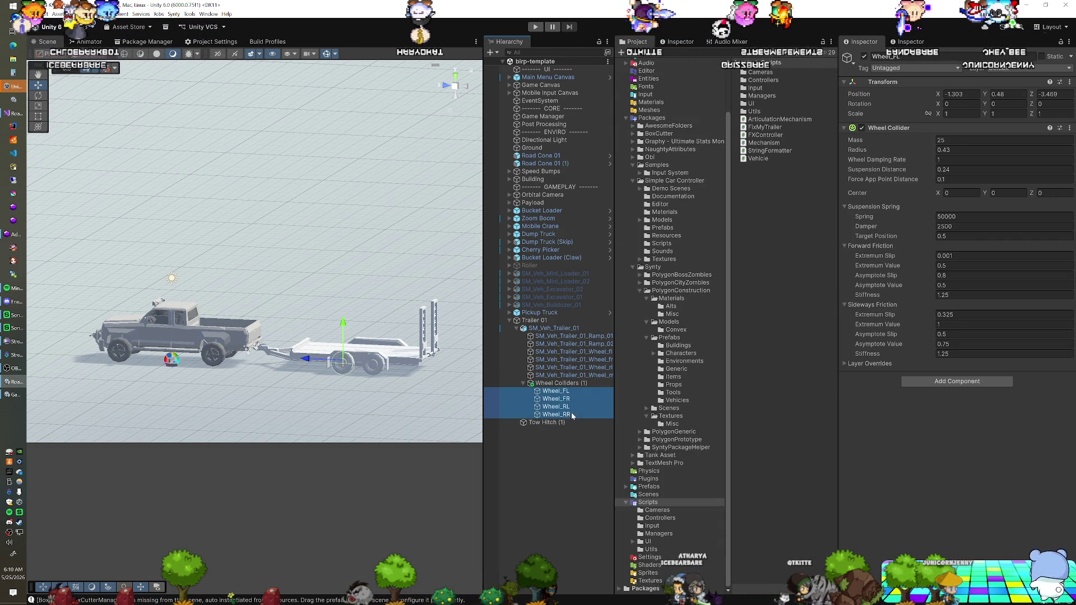
pyautogui.rightClick(896, 128)
pyautogui.click(921, 186)
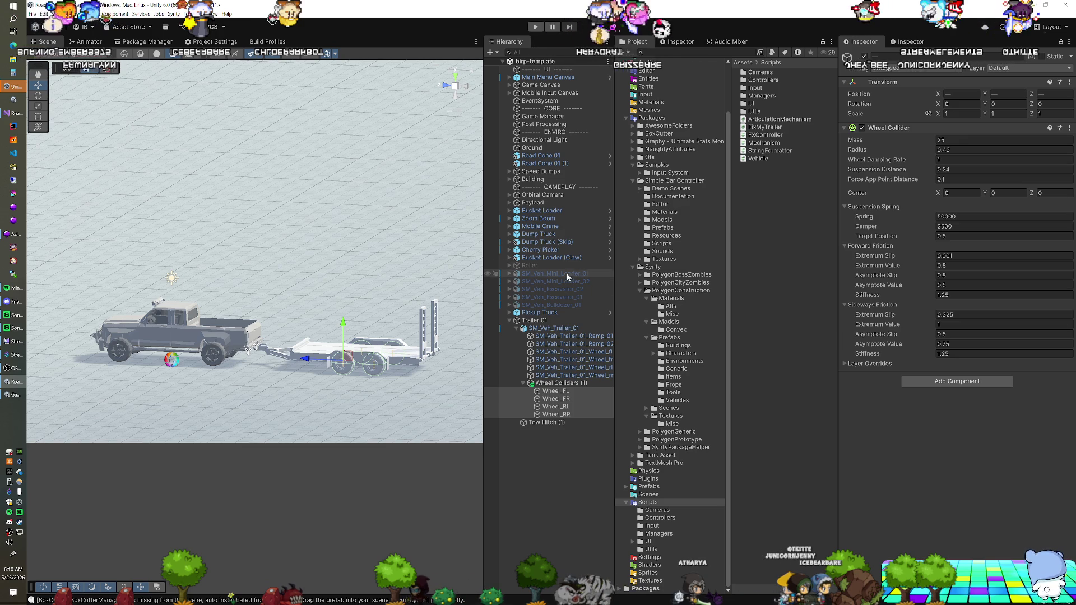
pyautogui.click(555, 322)
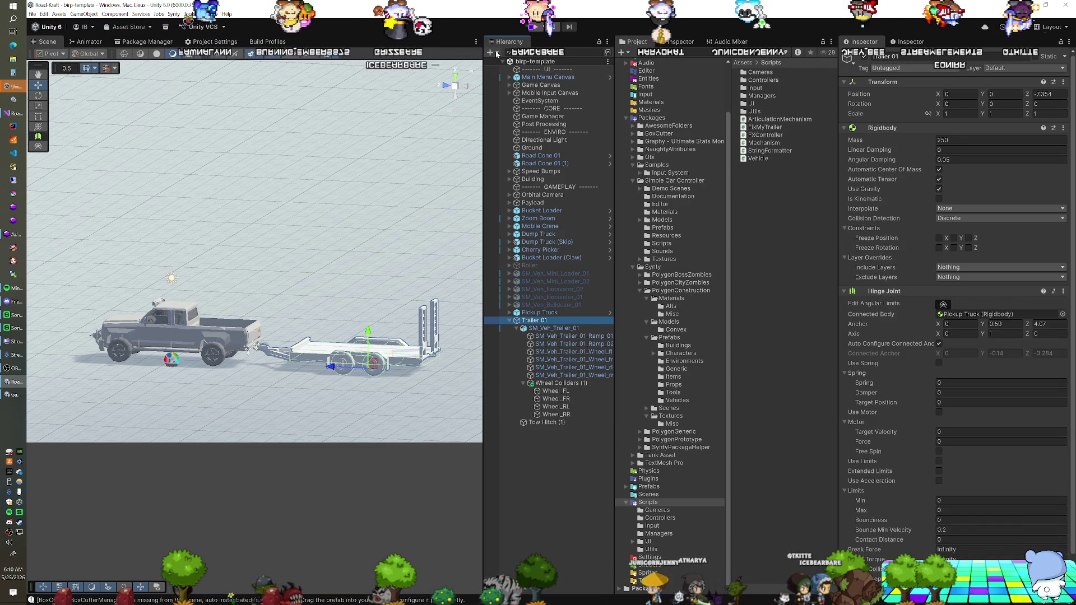
# Step: Create a Cube and place it on the trailer bed
pyautogui.click(491, 53)
pyautogui.moveTo(560, 97)
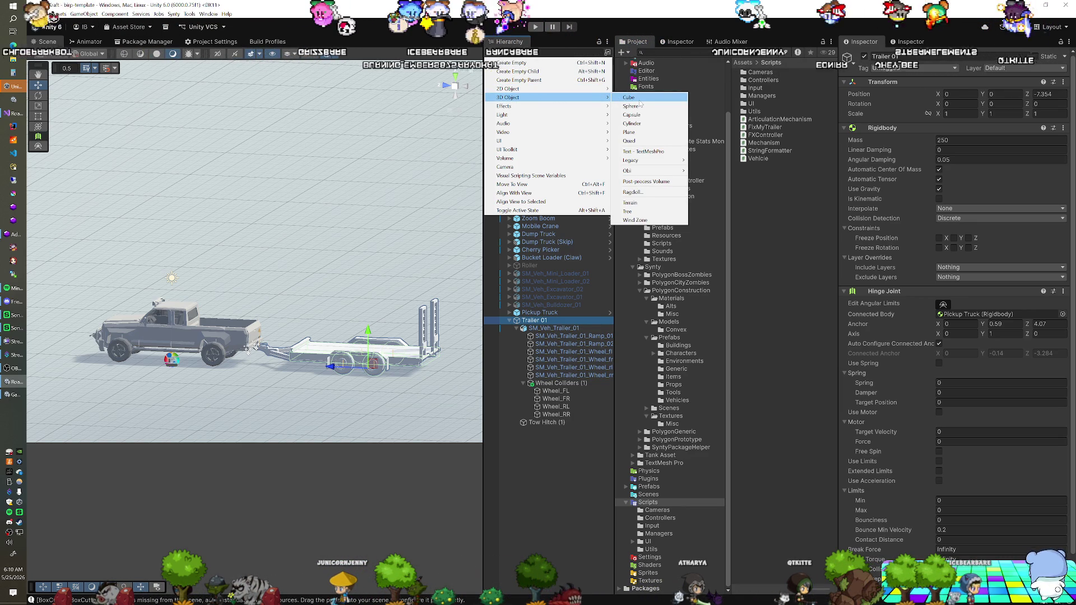
pyautogui.click(631, 98)
pyautogui.moveTo(432, 217); pyautogui.dragTo(306, 384)
pyautogui.moveTo(249, 334)
pyautogui.mouseDown()
pyautogui.moveTo(350, 329)
pyautogui.moveTo(410, 274)
pyautogui.mouseUp()
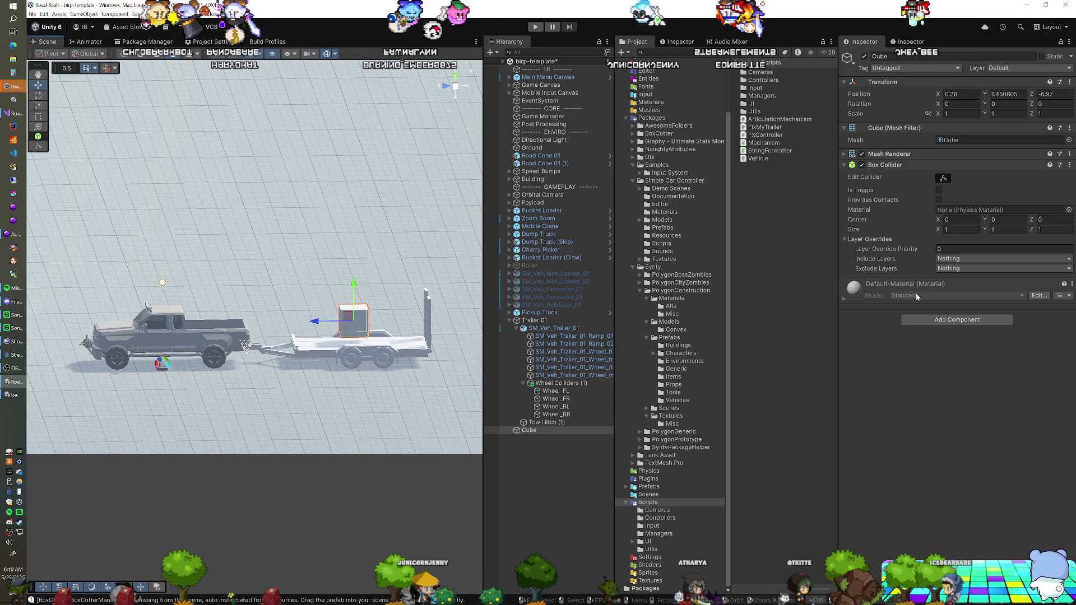
# Step: Add a Rigidbody component to the Cube, then select Trailer 01
pyautogui.click(957, 319)
pyautogui.write('w')
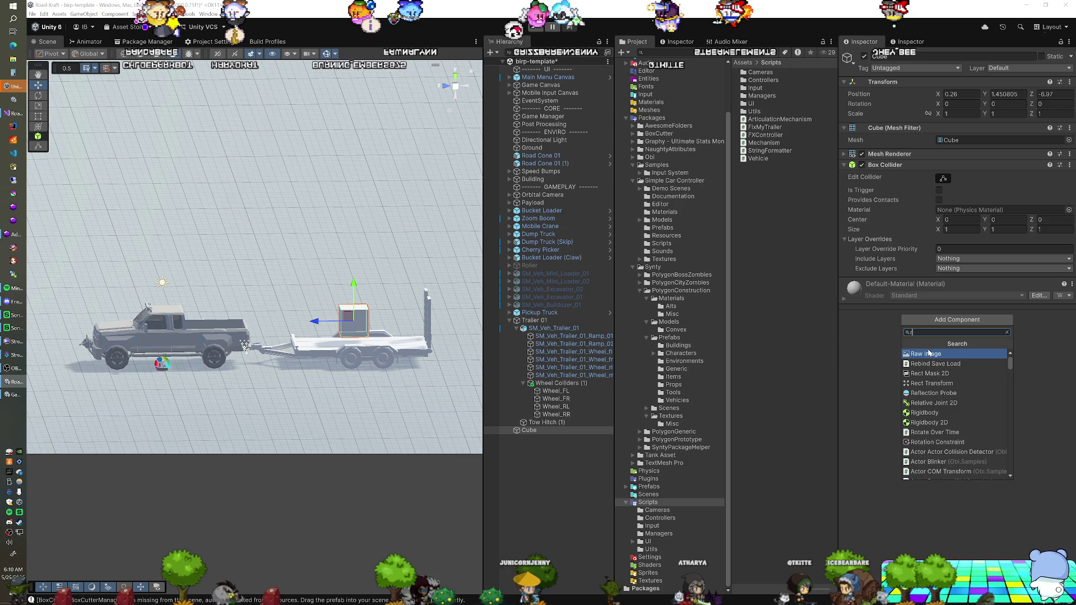
pyautogui.write('rigidbody')
pyautogui.press('Return')
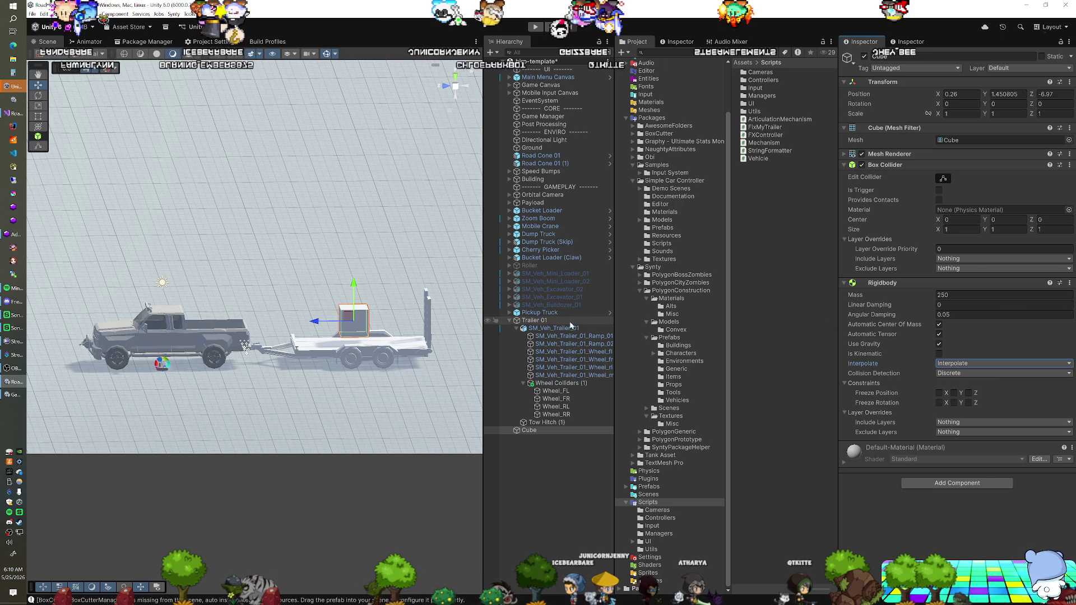
pyautogui.click(550, 322)
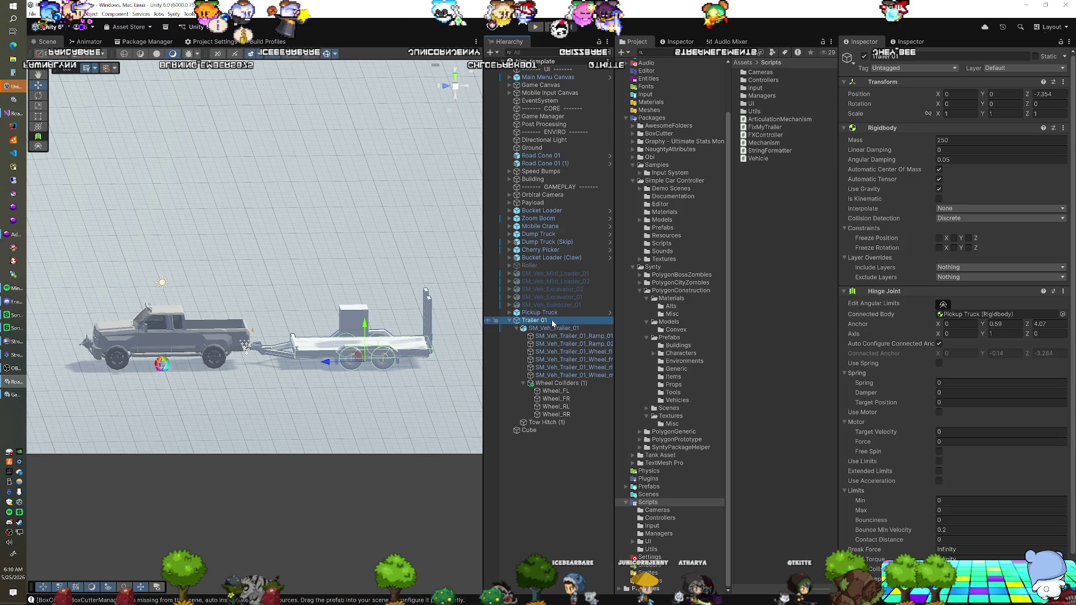
# Step: Run Play mode to test the towing and delete the test Cube from the Hierarchy
pyautogui.click(536, 28)
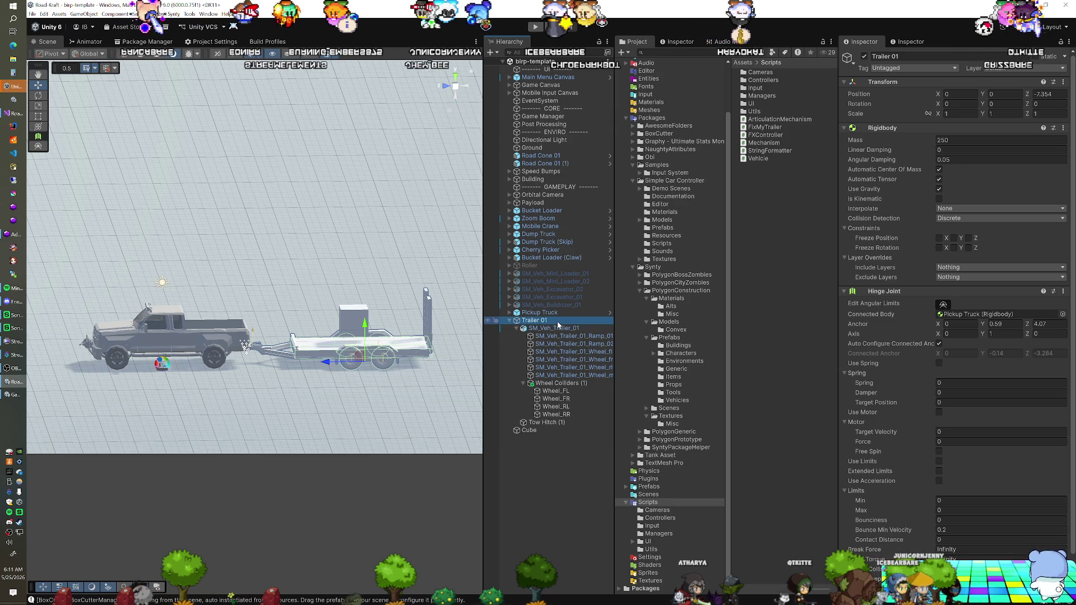
pyautogui.click(544, 422)
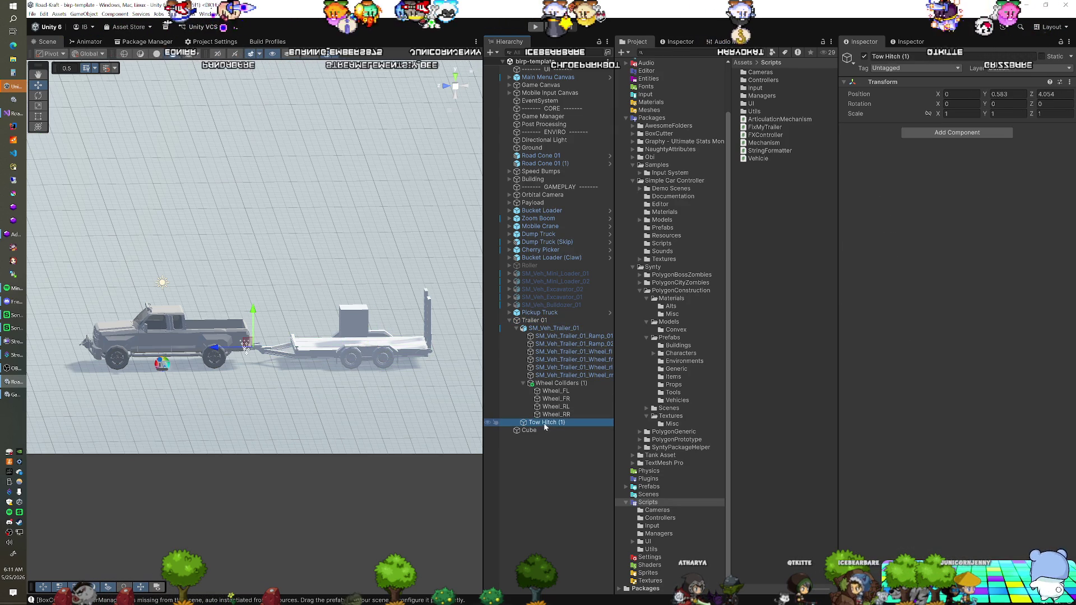
pyautogui.press('Down')
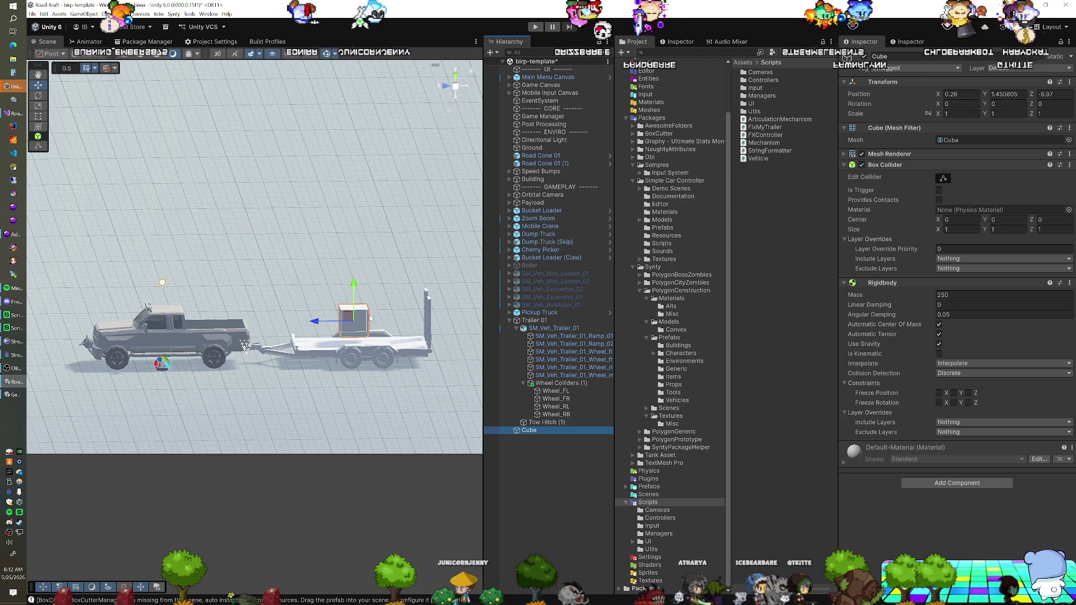
pyautogui.press('Delete')
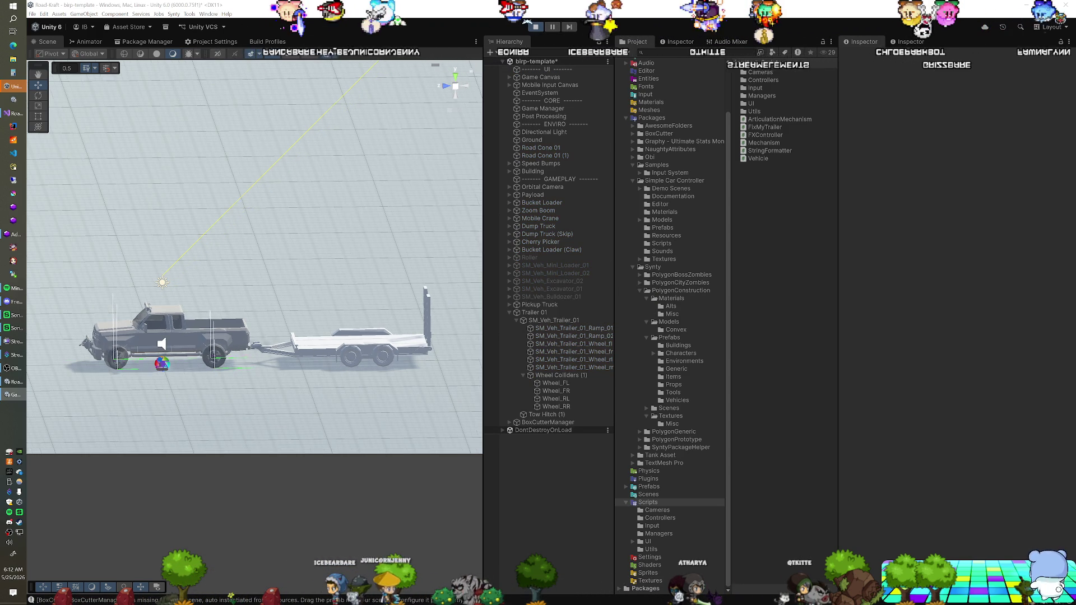
# Step: Review Trailer 01 and the Pickup Truck, then choose Discard changes for the scene
pyautogui.click(535, 312)
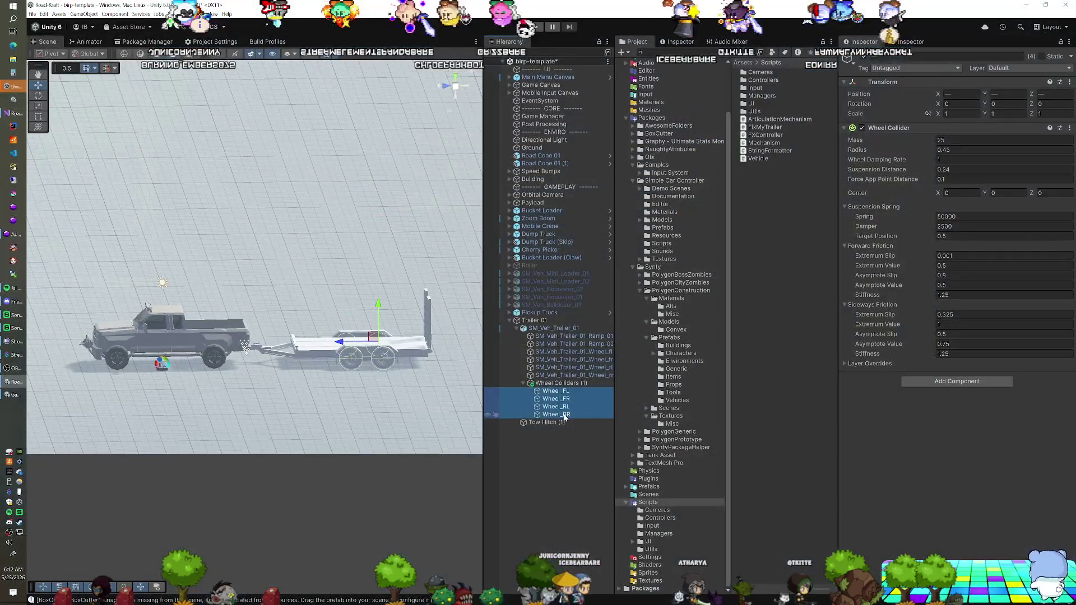
pyautogui.click(543, 313)
pyautogui.scroll(-5, 888, 350)
pyautogui.scroll(10, 888, 352)
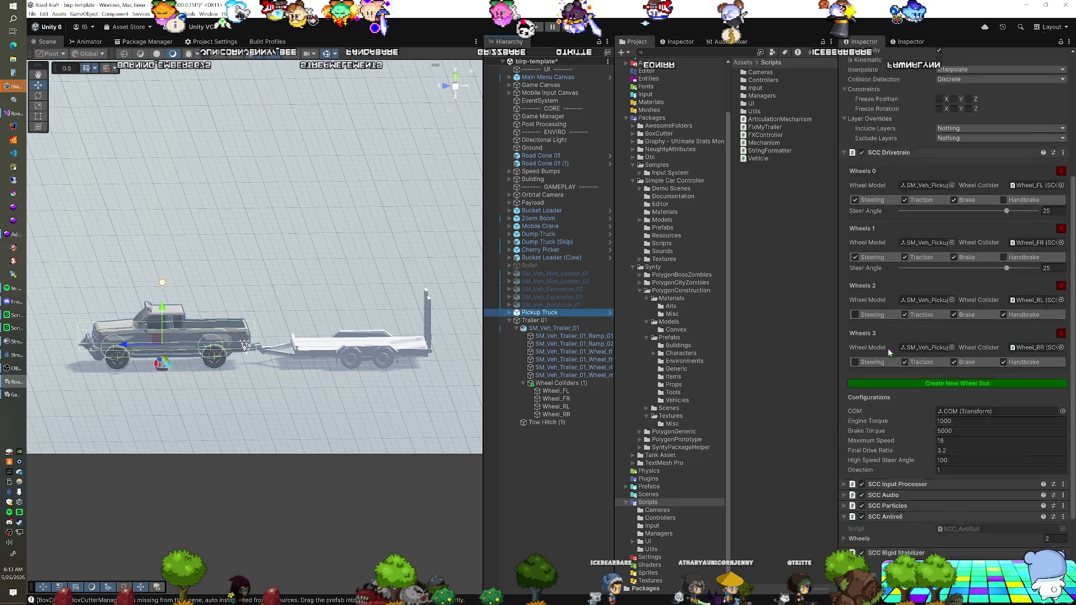
pyautogui.click(608, 62)
pyautogui.click(615, 121)
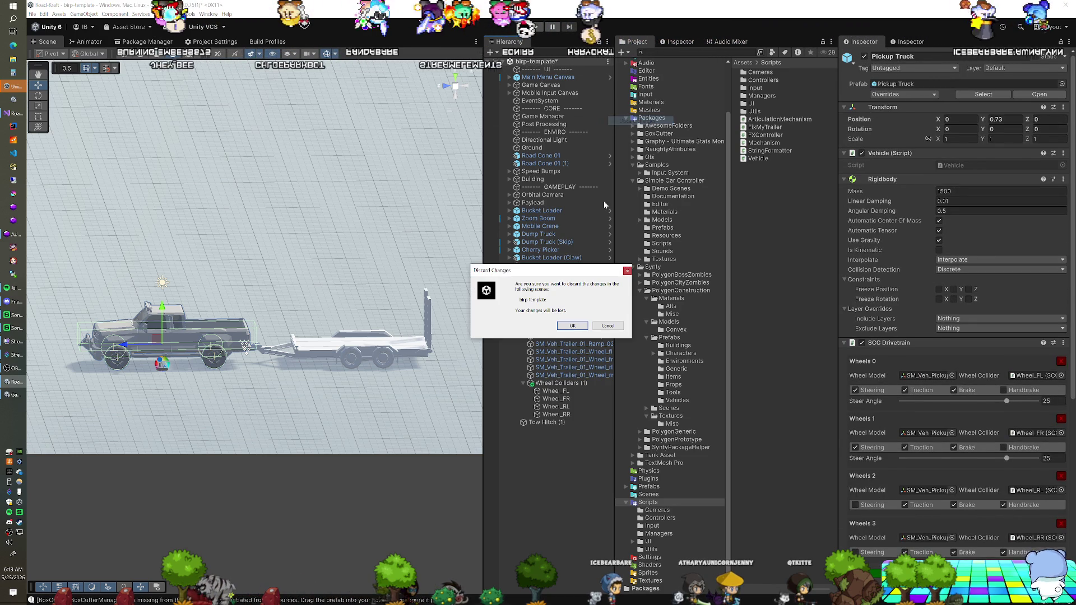
# Step: Confirm the discard, delete the test Cube, and start Play mode to retest the towing
pyautogui.click(562, 328)
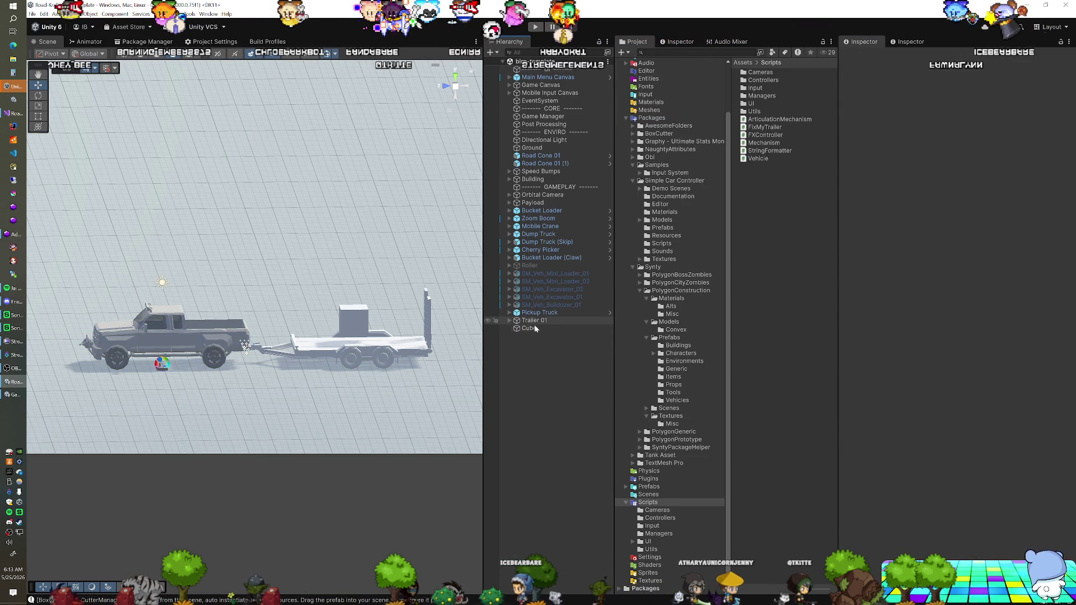
pyautogui.click(530, 328)
pyautogui.press('Delete')
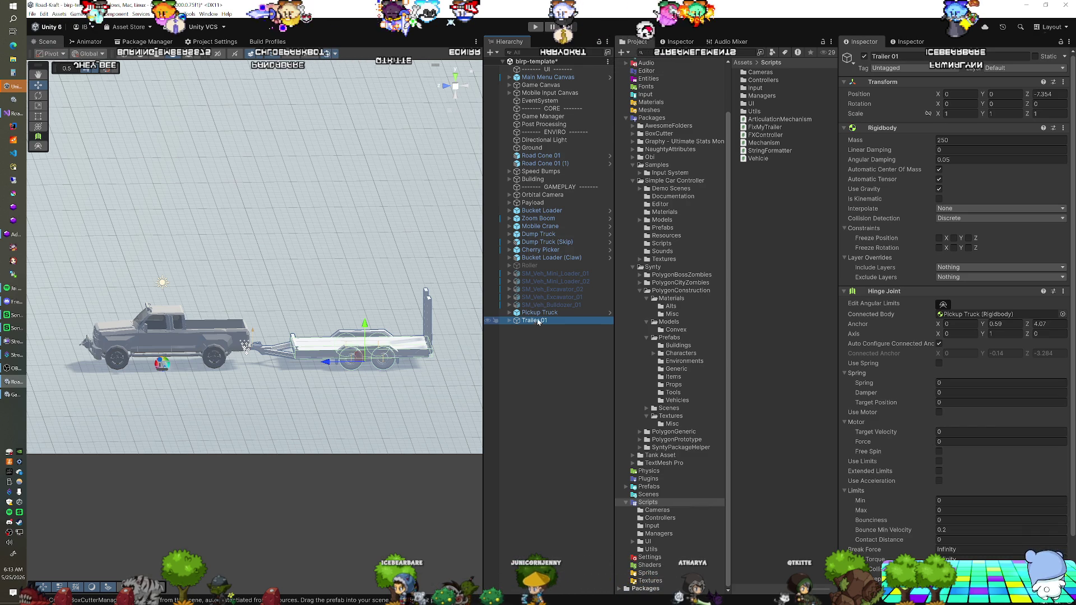
pyautogui.click(521, 68)
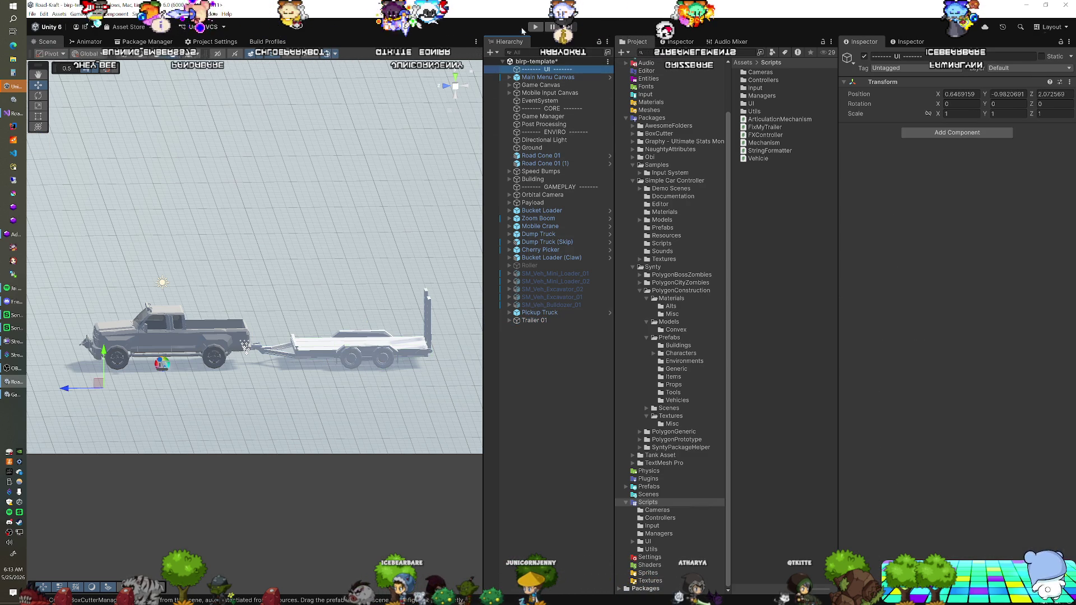
pyautogui.click(535, 27)
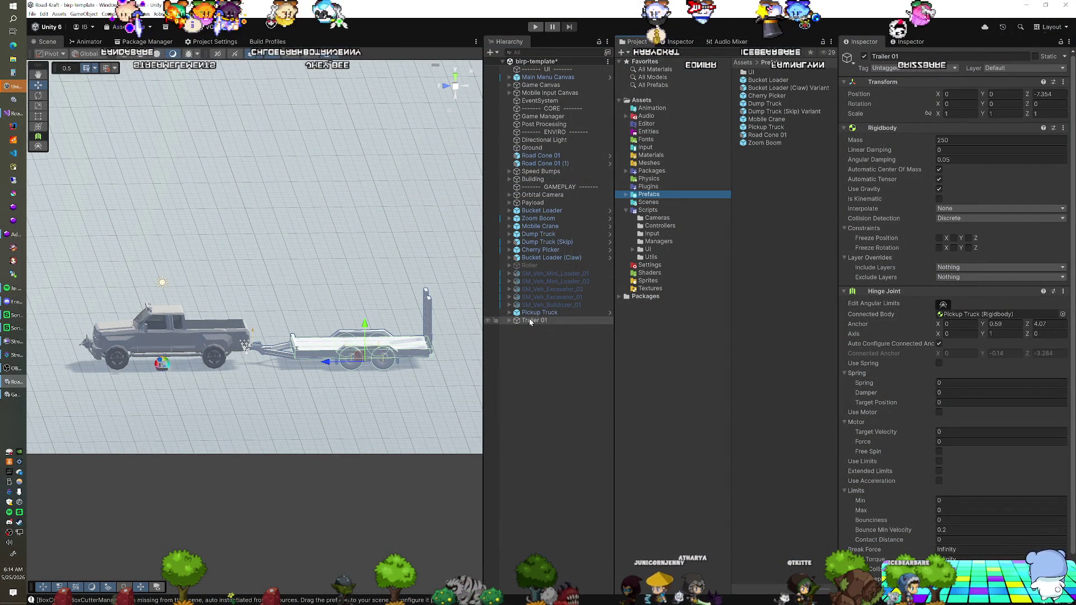
# Step: Save Trailer 01 as a Prefabs asset and move truck and trailer below Bucket Loader (Claw)
pyautogui.moveTo(529, 321)
pyautogui.mouseDown()
pyautogui.moveTo(703, 236)
pyautogui.moveTo(745, 203)
pyautogui.mouseUp()
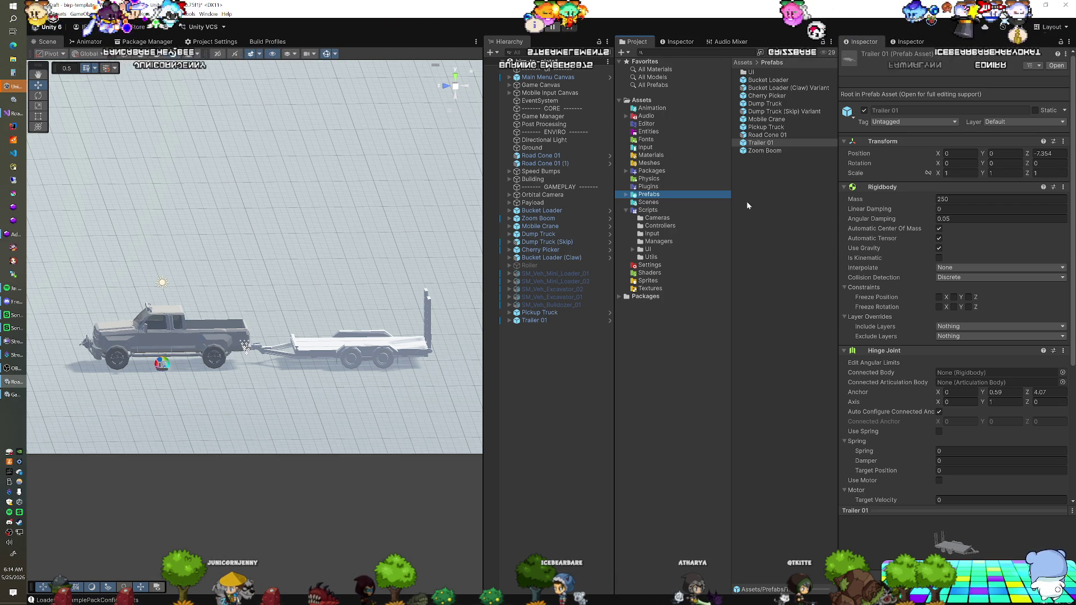
pyautogui.click(565, 320)
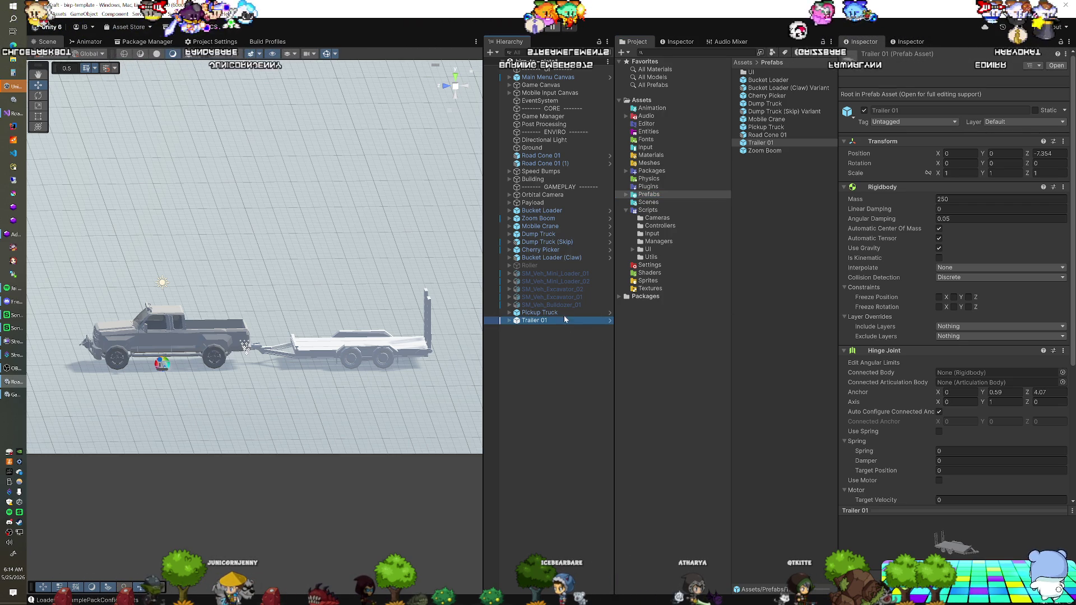
pyautogui.keyDown('ctrl'); pyautogui.click(558, 314); pyautogui.keyUp('ctrl')
pyautogui.moveTo(559, 266); pyautogui.dragTo(558, 263)
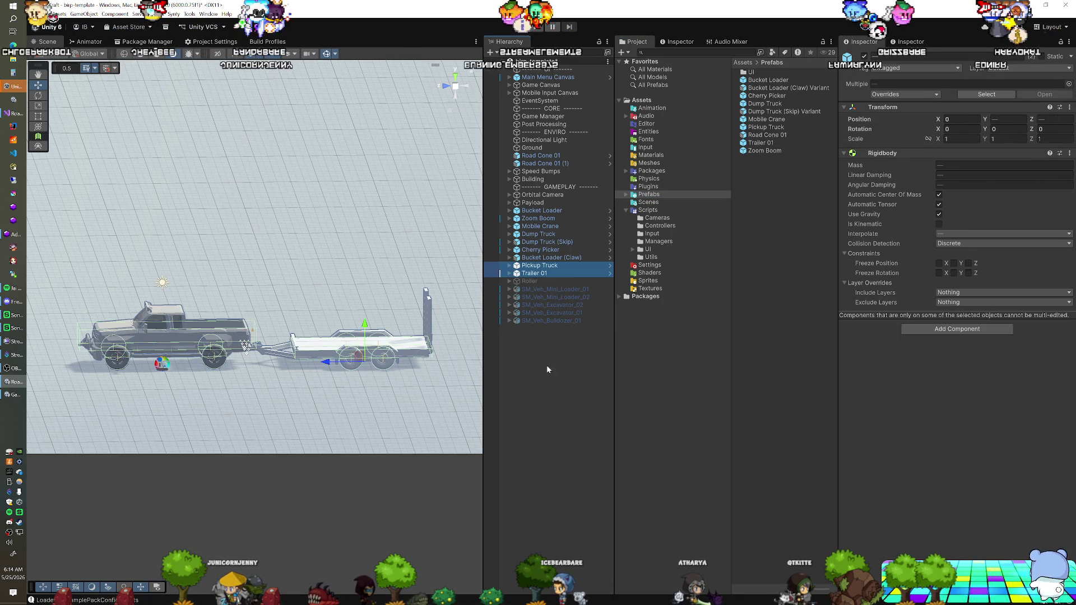
pyautogui.click(546, 364)
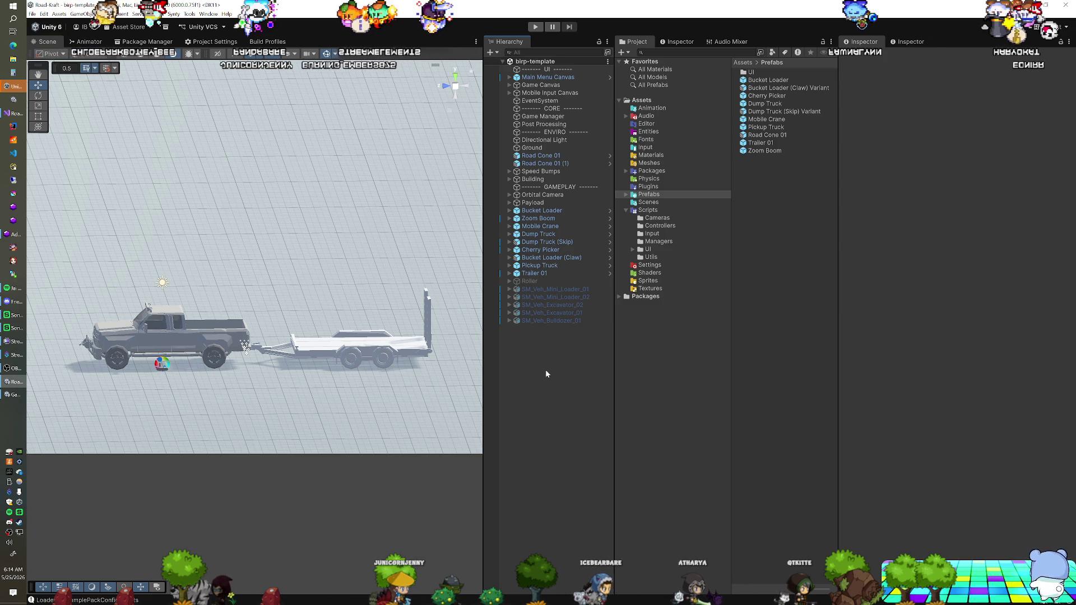
# Step: Clear the Connected Body of Trailer 01's Hinge Joint
pyautogui.click(554, 267)
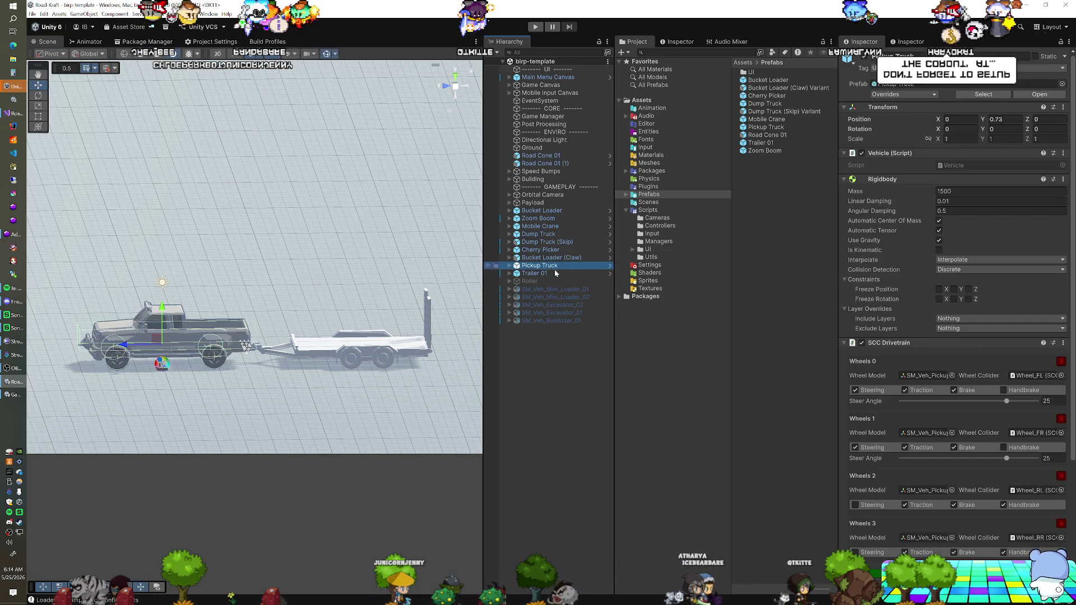
pyautogui.click(557, 273)
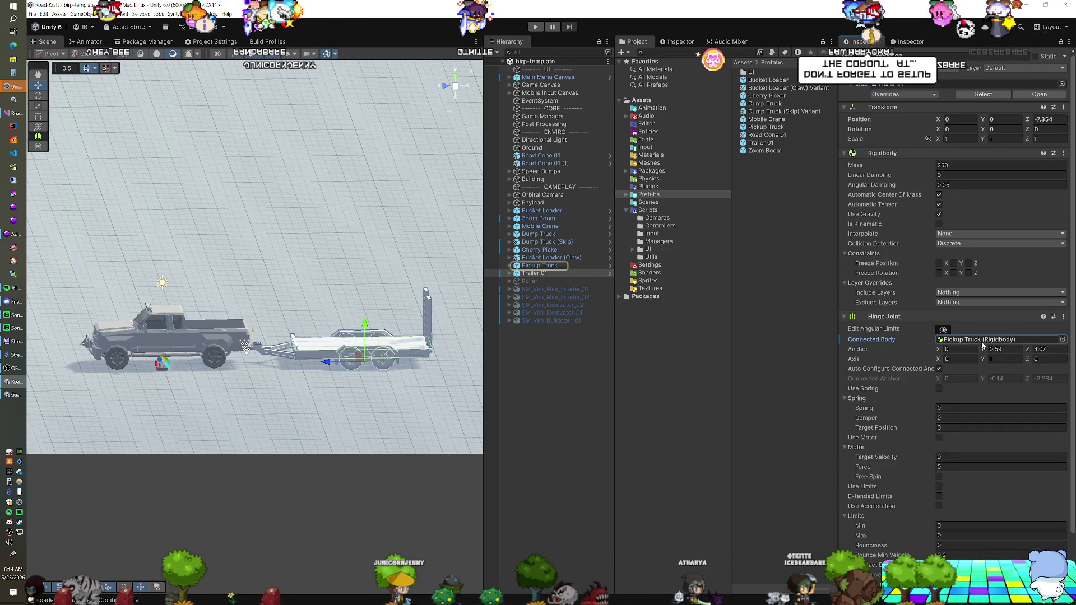
pyautogui.press('Delete')
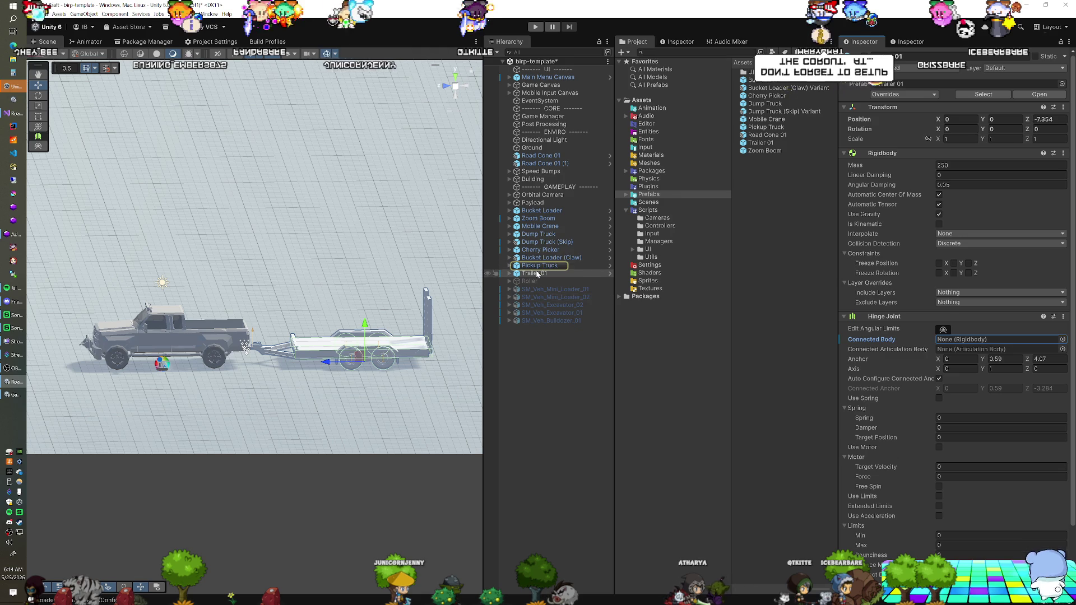
# Step: Park Trailer 01 at X -17.71, Z -39.66 beside the vehicles, rotated -90°
pyautogui.click(455, 78)
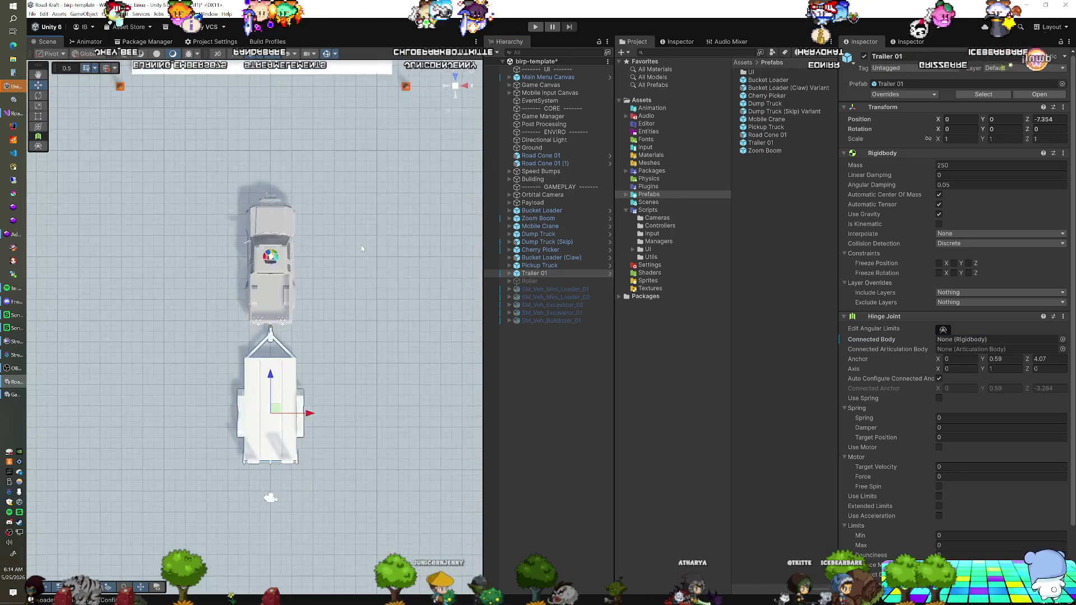
pyautogui.scroll(-3, 336, 371)
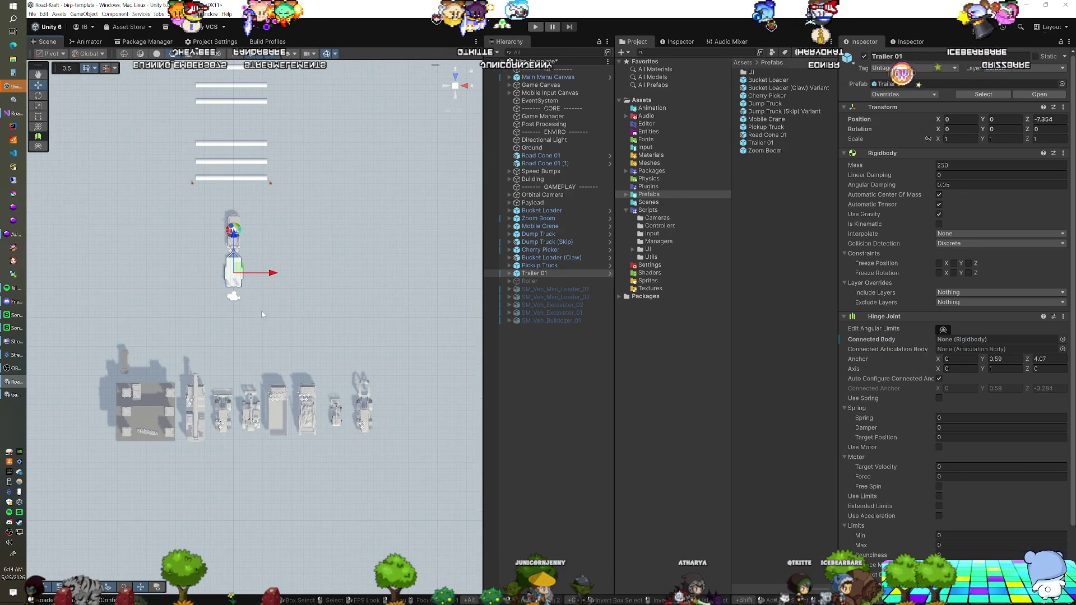
pyautogui.moveTo(237, 271)
pyautogui.mouseDown()
pyautogui.moveTo(124, 475)
pyautogui.moveTo(127, 465)
pyautogui.mouseUp()
pyautogui.press('e')
pyautogui.moveTo(141, 505)
pyautogui.mouseDown()
pyautogui.moveTo(224, 434)
pyautogui.moveTo(155, 461)
pyautogui.mouseUp()
pyautogui.press('w')
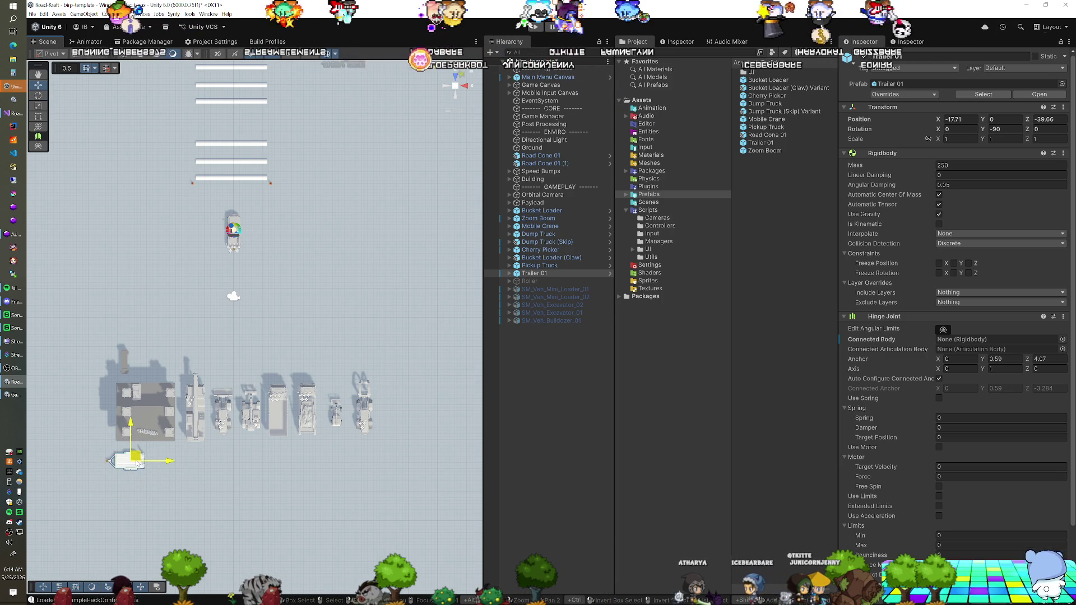
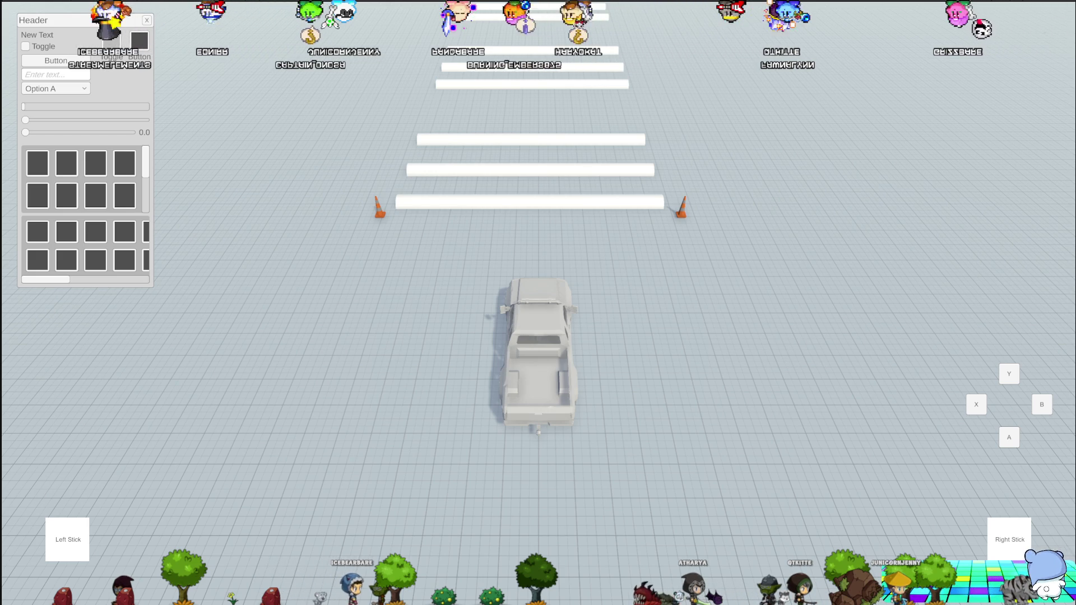
# Step: Exit Play mode with Ctrl+P to get back to editing the scene
pyautogui.hotkey('ctrl', 'p')
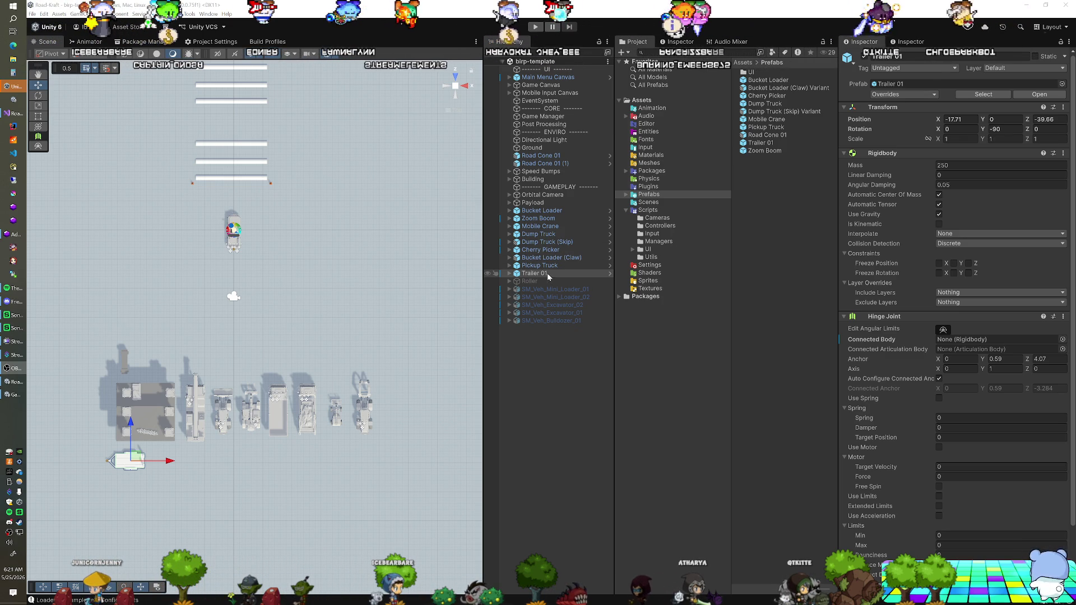
# Step: Move the Pickup Truck to the end of the vehicle row
pyautogui.click(518, 274)
pyautogui.click(509, 273)
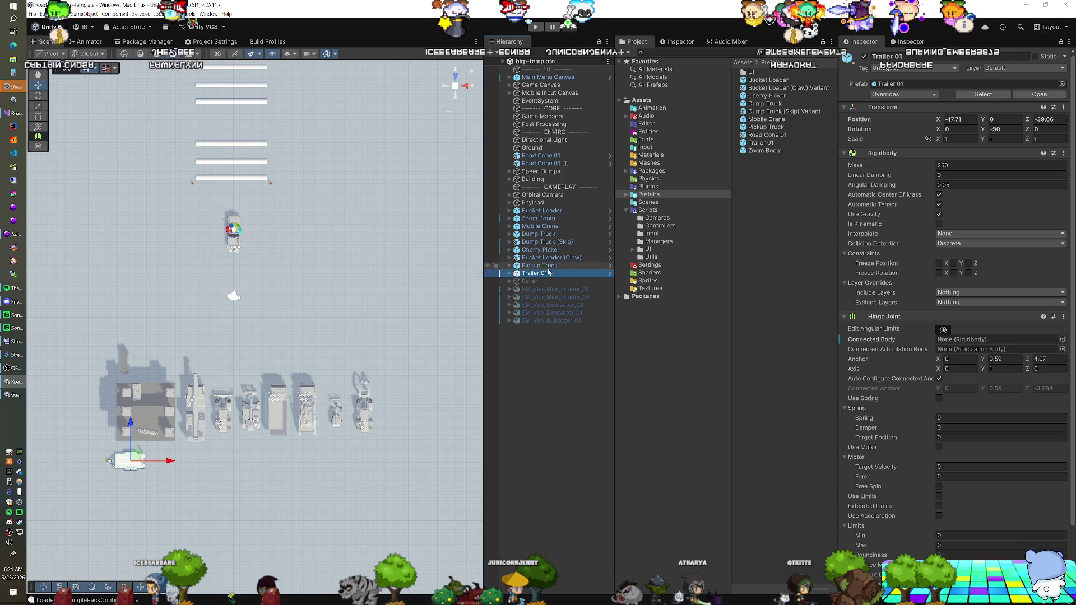
pyautogui.click(539, 265)
pyautogui.moveTo(238, 229)
pyautogui.mouseDown()
pyautogui.moveTo(386, 365)
pyautogui.moveTo(399, 410)
pyautogui.mouseUp()
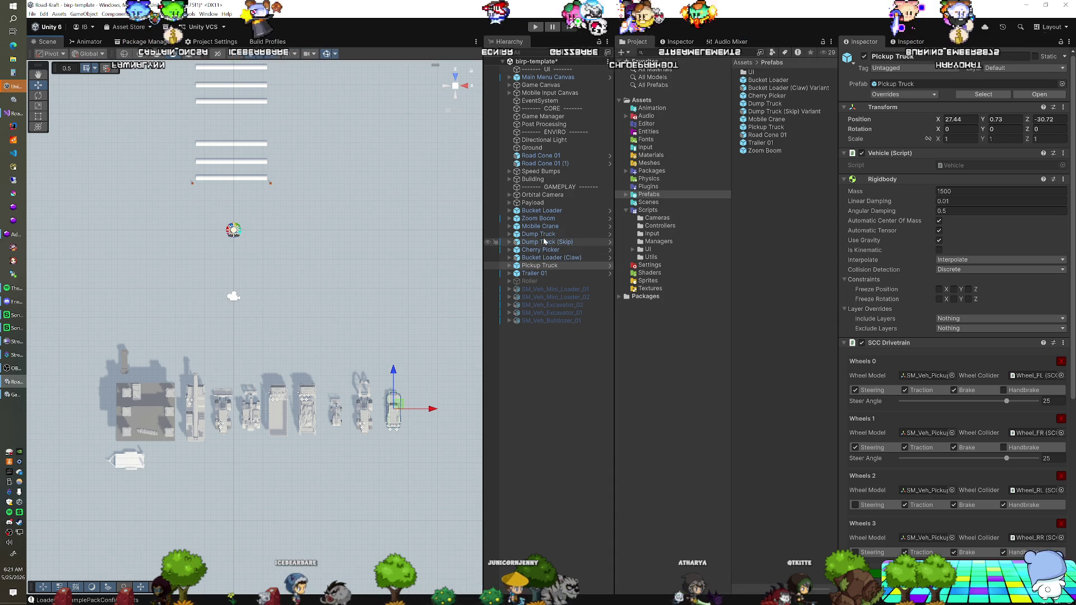
# Step: Move the Bucket Loader up into the open area and set its X position to 0
pyautogui.click(541, 211)
pyautogui.moveTo(226, 418); pyautogui.dragTo(238, 294)
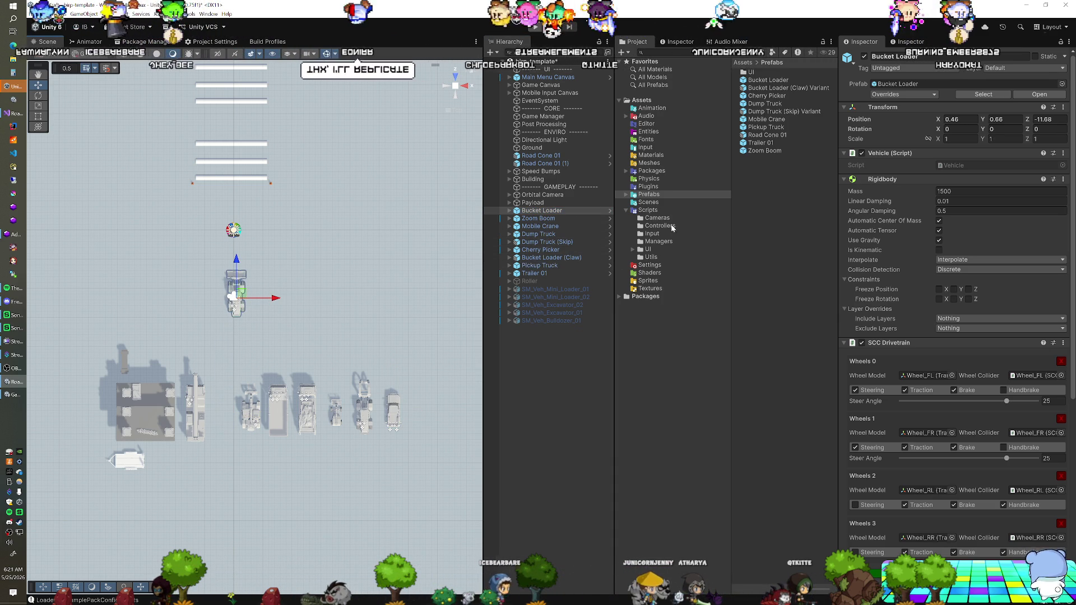
pyautogui.click(960, 119)
pyautogui.write('0')
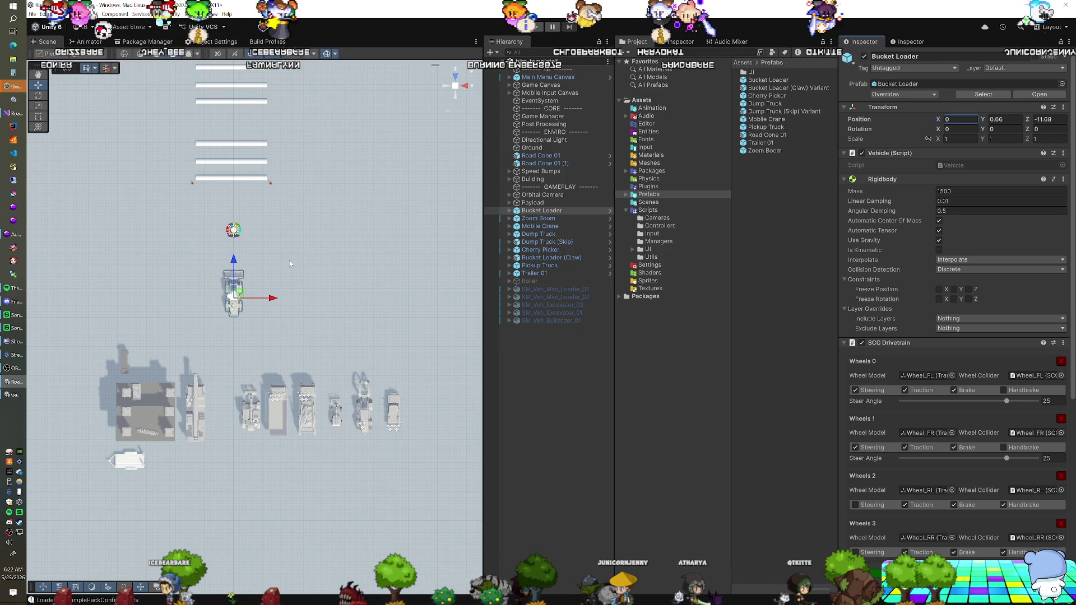
# Step: Frame and orbit around the Bucket Loader, then select its SM_Veh_Loader_01_Bucket part
pyautogui.moveTo(289, 260); pyautogui.dragTo(288, 266)
pyautogui.press('f')
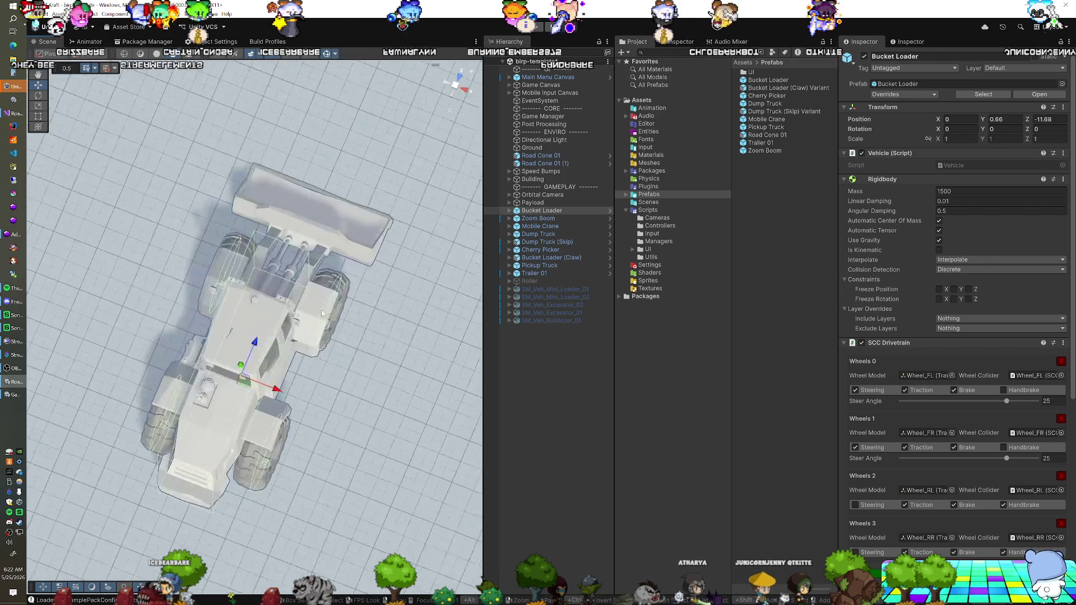
pyautogui.scroll(-5, 324, 335)
pyautogui.moveTo(314, 385)
pyautogui.mouseDown()
pyautogui.moveTo(224, 288)
pyautogui.moveTo(255, 277)
pyautogui.mouseUp()
pyautogui.moveTo(270, 322)
pyautogui.mouseDown()
pyautogui.moveTo(309, 321)
pyautogui.moveTo(326, 340)
pyautogui.mouseUp()
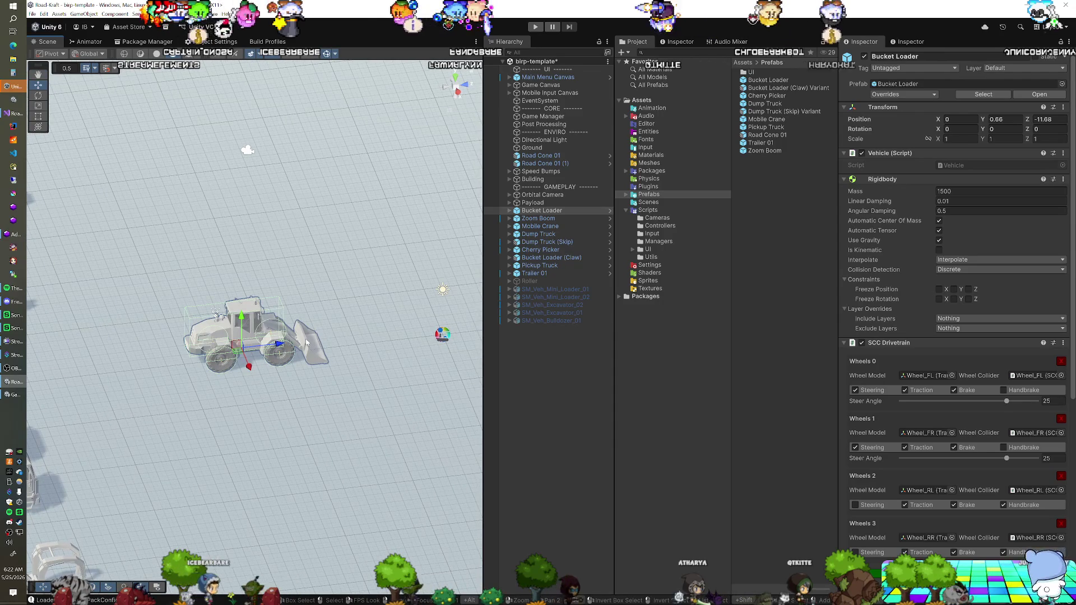
pyautogui.click(314, 345)
pyautogui.moveTo(207, 382); pyautogui.dragTo(219, 343)
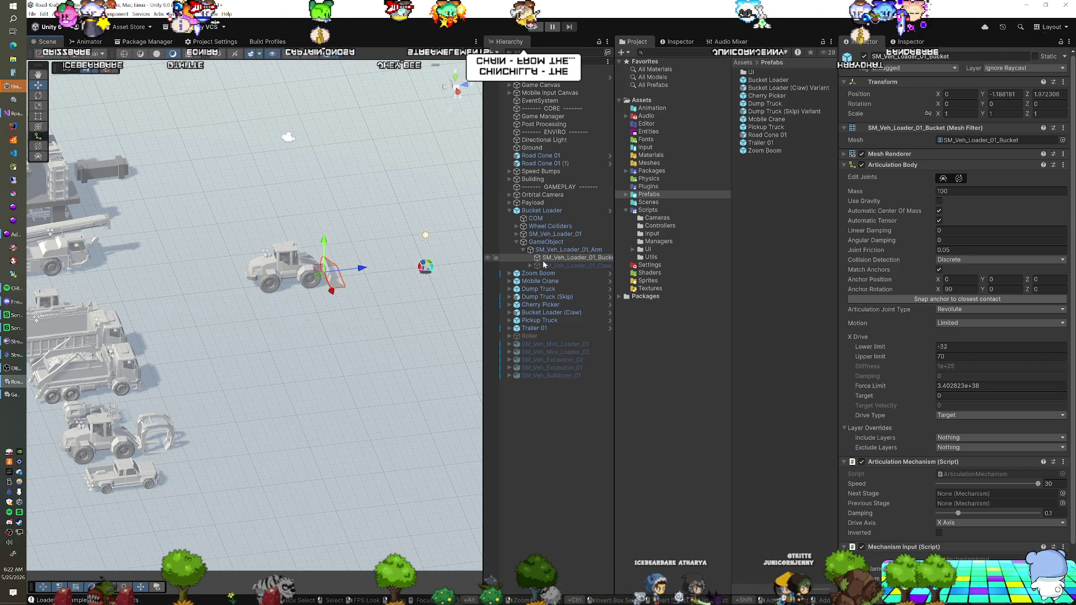
# Step: Save the scene with the Bucket Loader selected and start Play mode
pyautogui.click(552, 212)
pyautogui.hotkey('ctrl', 's')
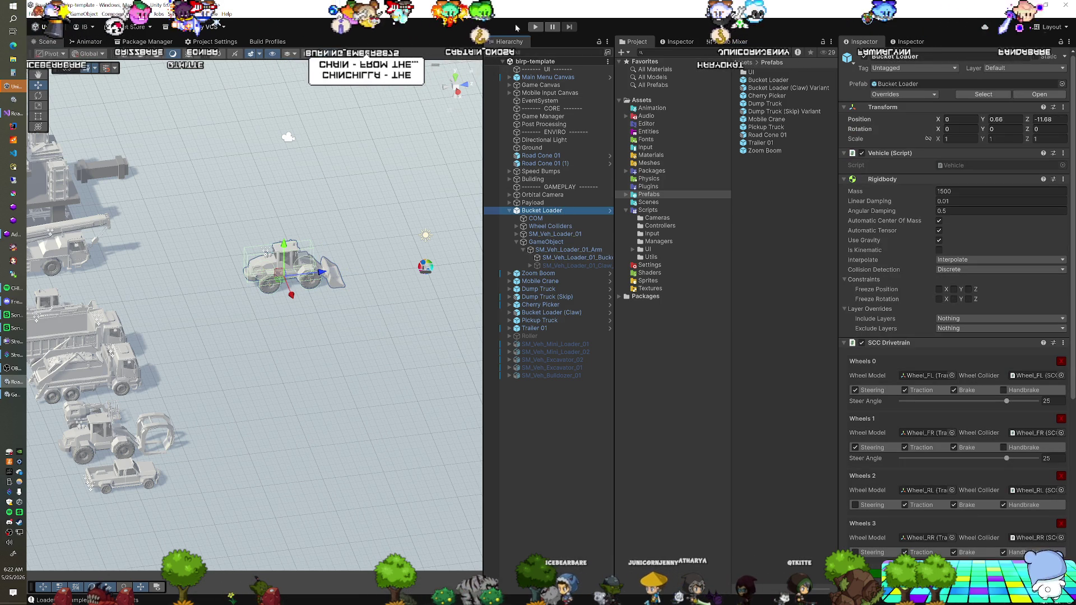
pyautogui.click(535, 27)
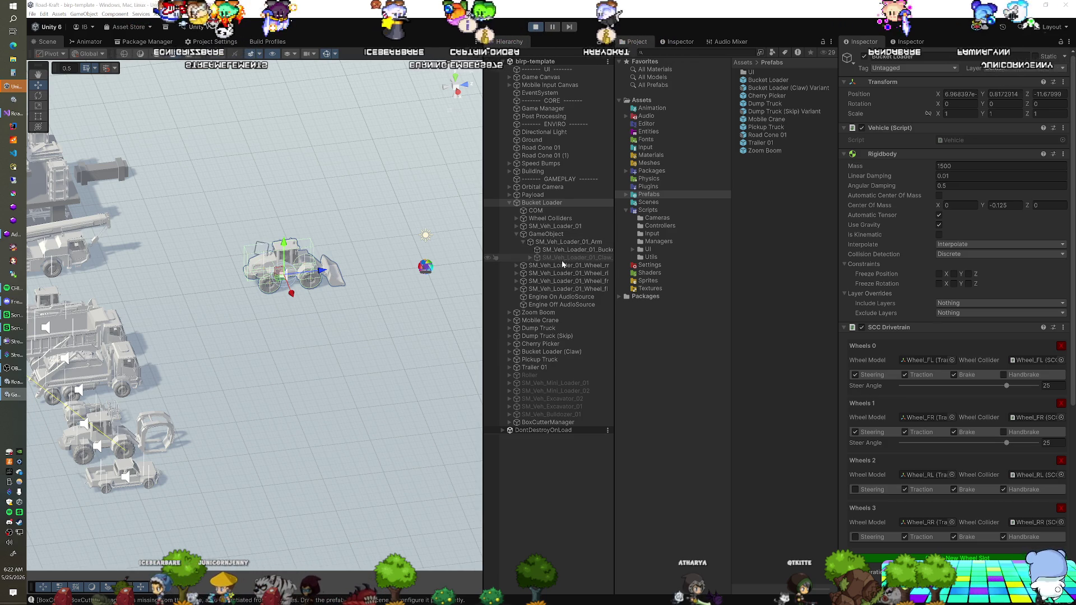
# Step: During play, inspect the loader's GameObject and select the bucket under the arm
pyautogui.click(542, 235)
pyautogui.click(524, 245)
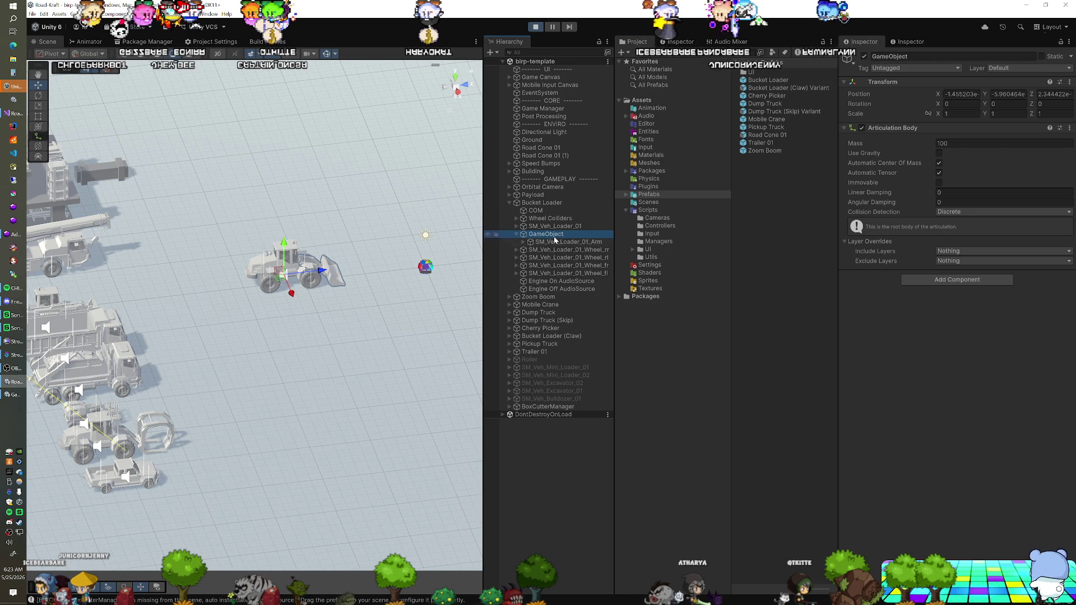
pyautogui.click(523, 242)
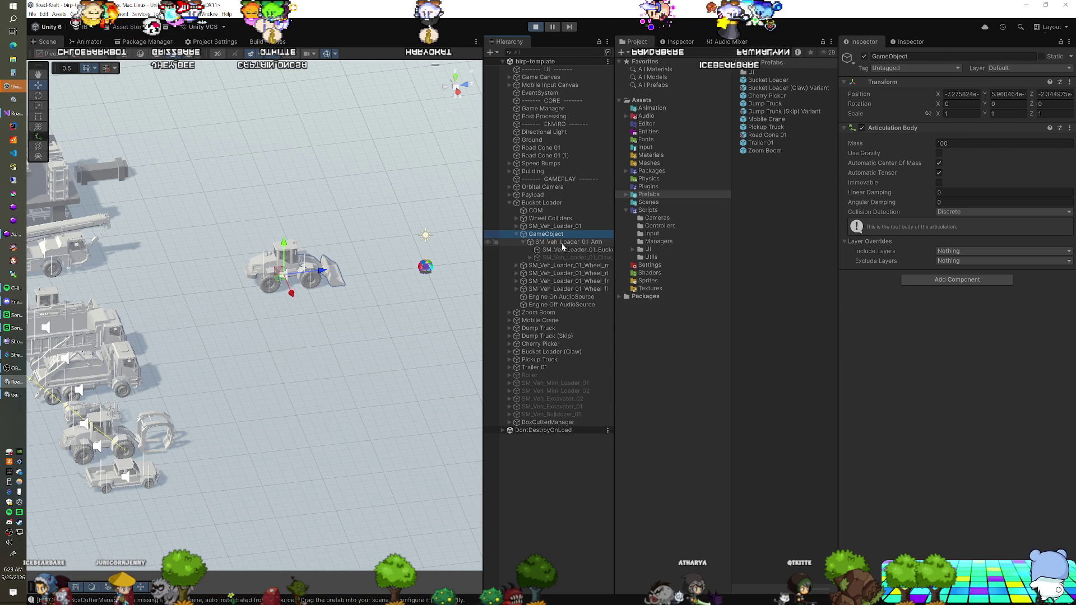
pyautogui.click(563, 250)
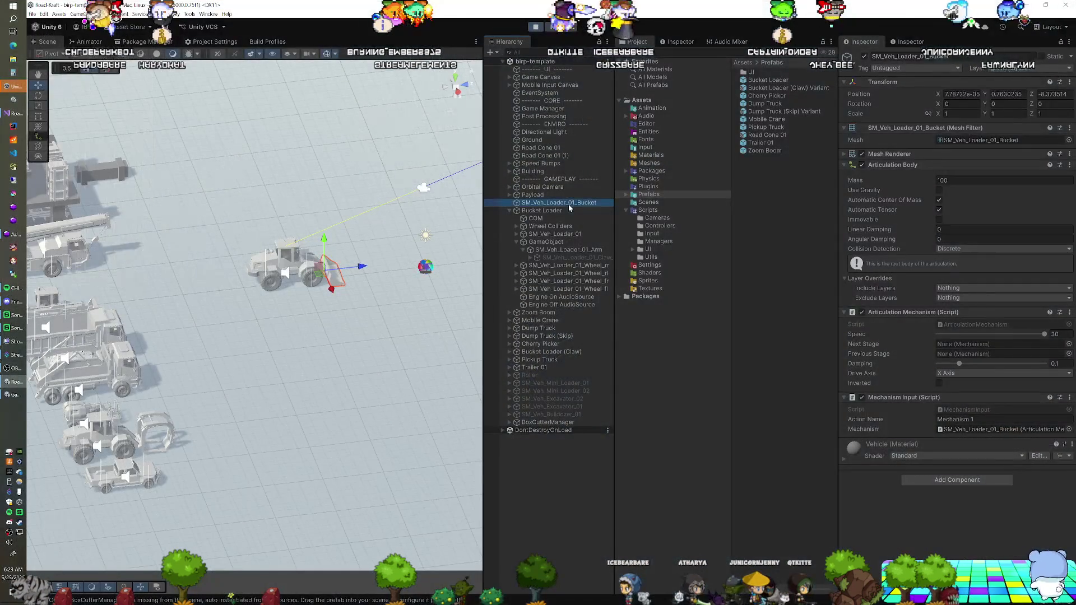
# Step: Reparent SM_Veh_Loader_01_Bucket under SM_Veh_Loader_01_Arm in the Hierarchy
pyautogui.moveTo(574, 253); pyautogui.dragTo(574, 253)
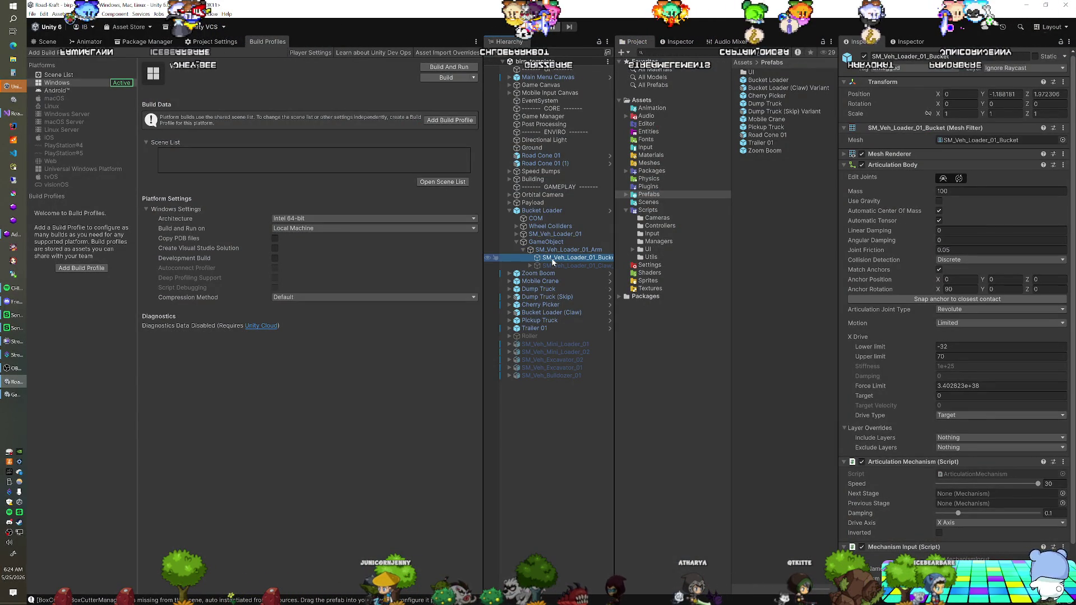
# Step: Compare the claw and bucket settings, then select the loader's arm
pyautogui.click(552, 266)
pyautogui.click(553, 257)
pyautogui.click(553, 266)
pyautogui.click(553, 258)
pyautogui.click(553, 264)
pyautogui.click(555, 259)
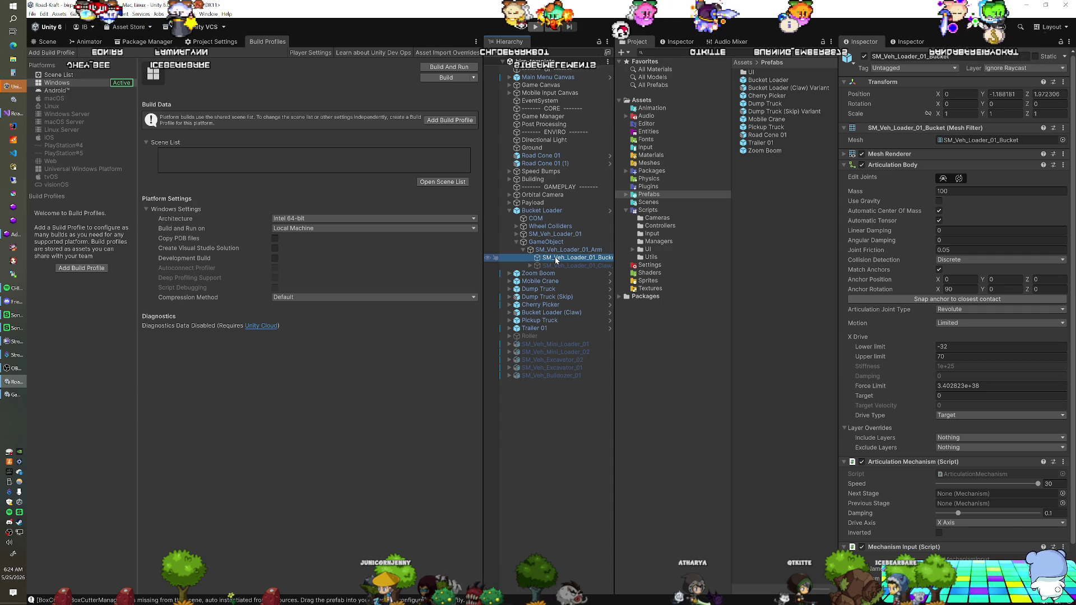
pyautogui.click(557, 251)
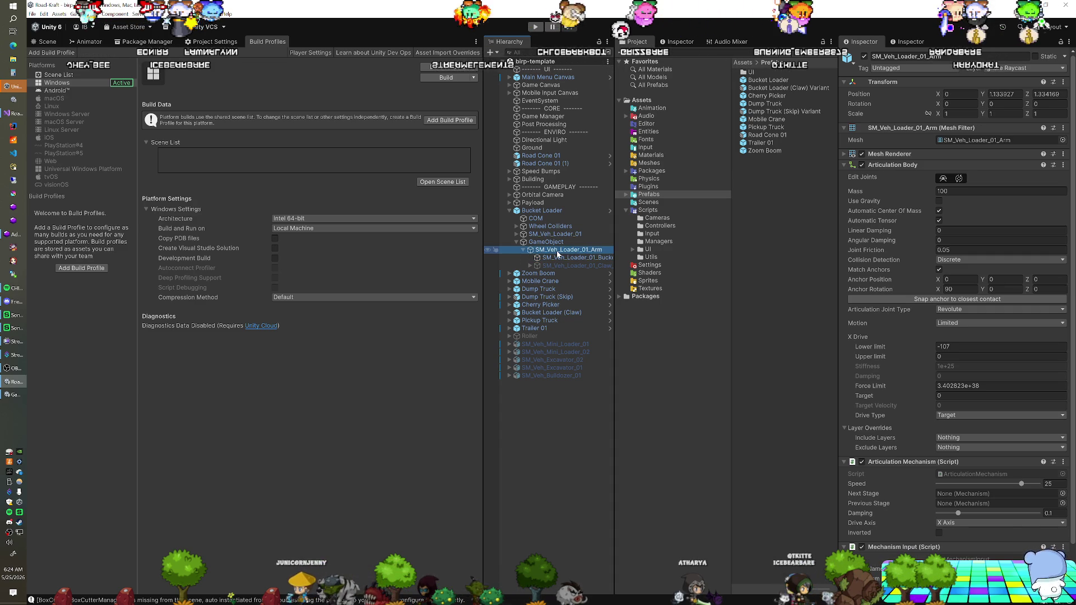
# Step: Open the Bucket Loader prefab in Prefab Mode
pyautogui.rightClick(556, 212)
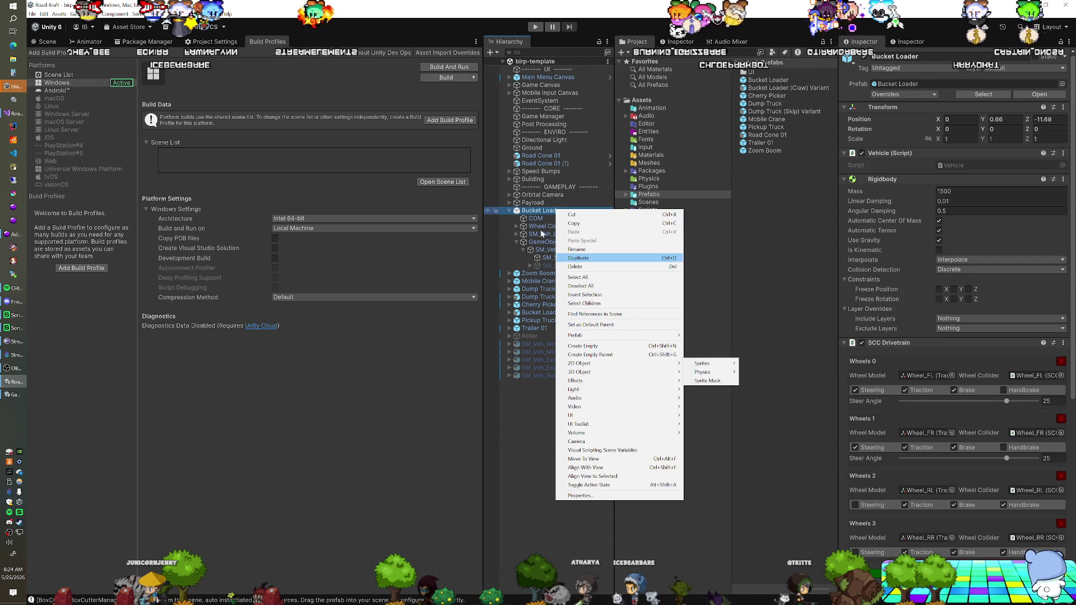
pyautogui.click(533, 212)
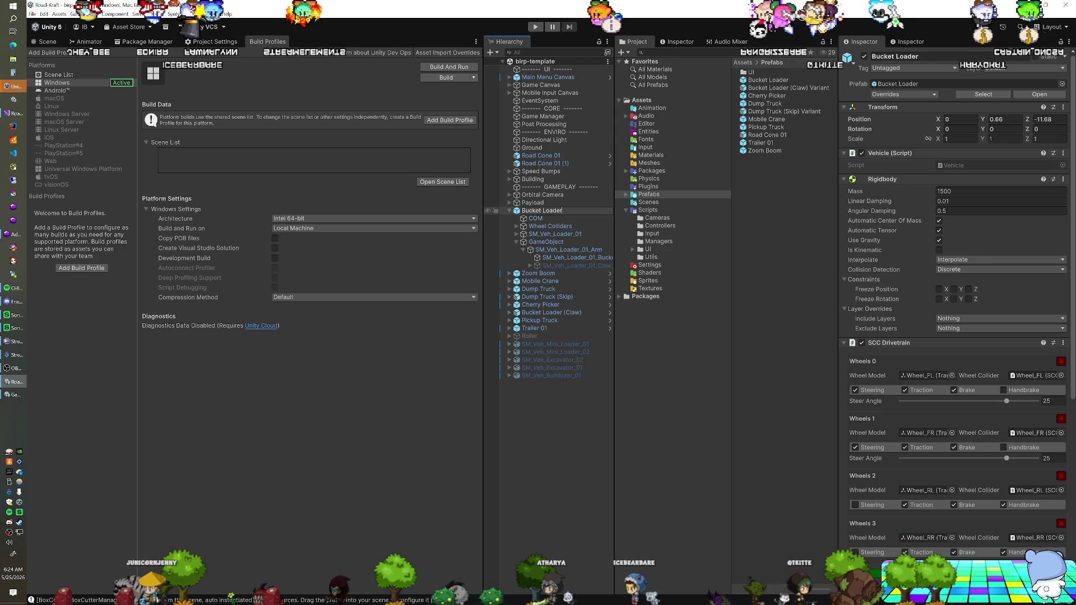
pyautogui.click(609, 212)
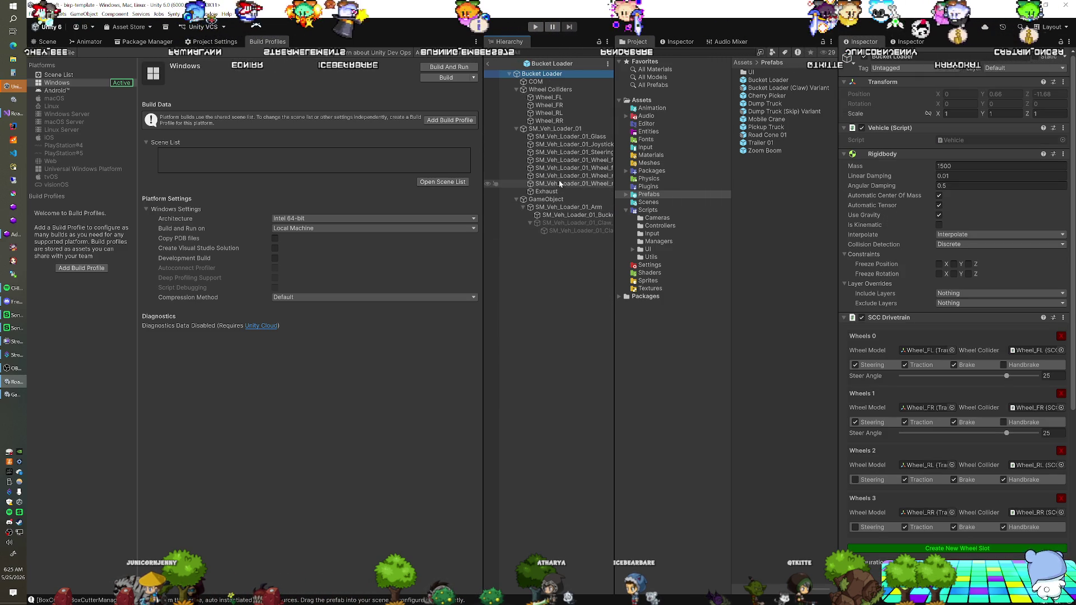
# Step: Add an empty child named _Attachment Point under the loader's arm
pyautogui.click(558, 209)
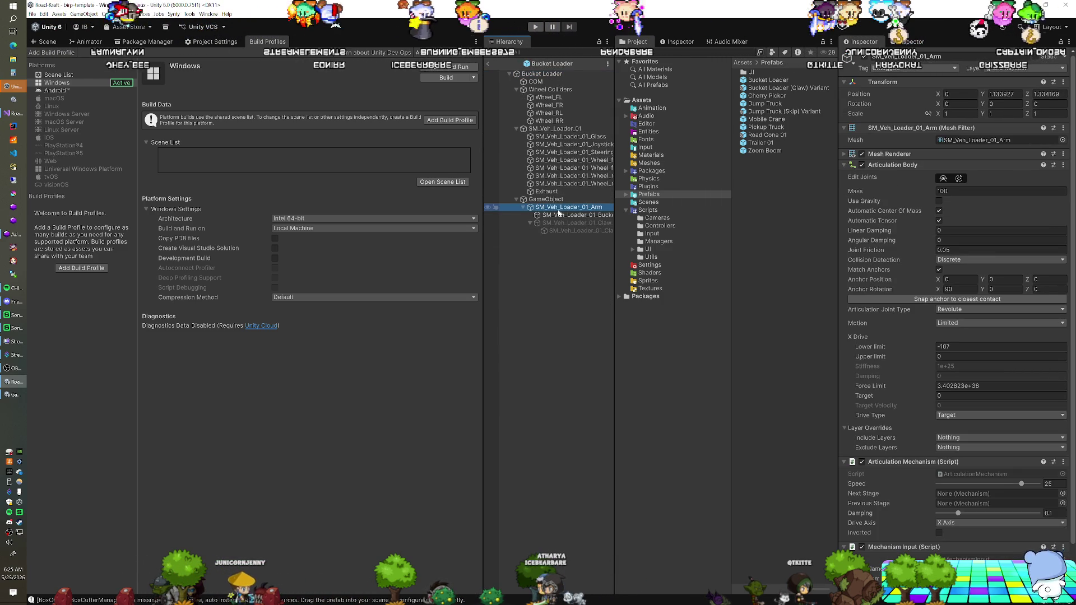
pyautogui.hotkey('alt', 'shift', 'n')
pyautogui.write('Attachment Point')
pyautogui.press('Return')
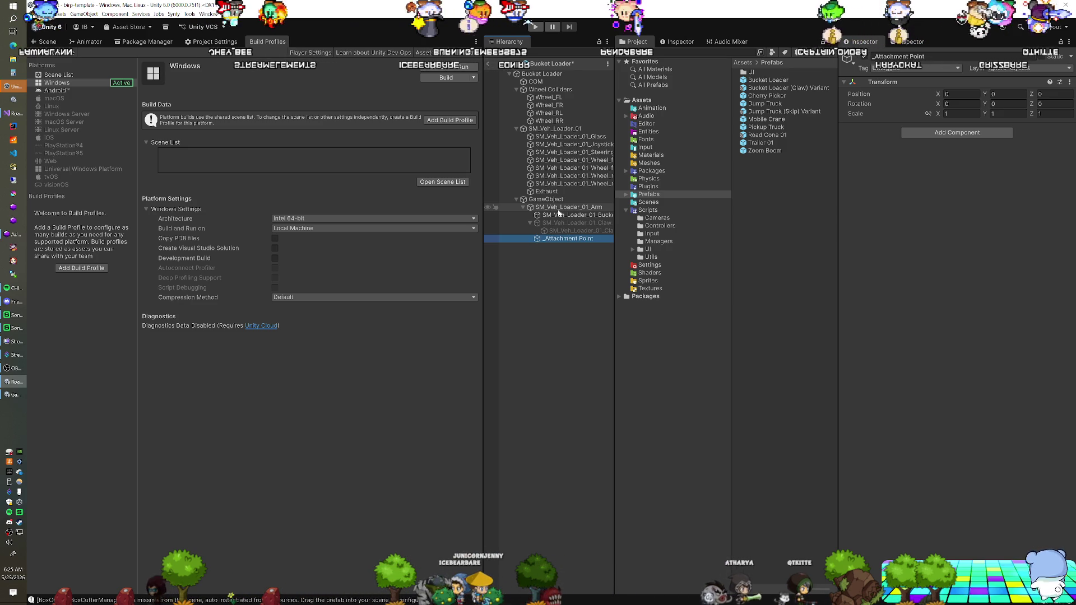
# Step: Place _Attachment Point directly under the arm and give it the bucket's copied position
pyautogui.click(558, 214)
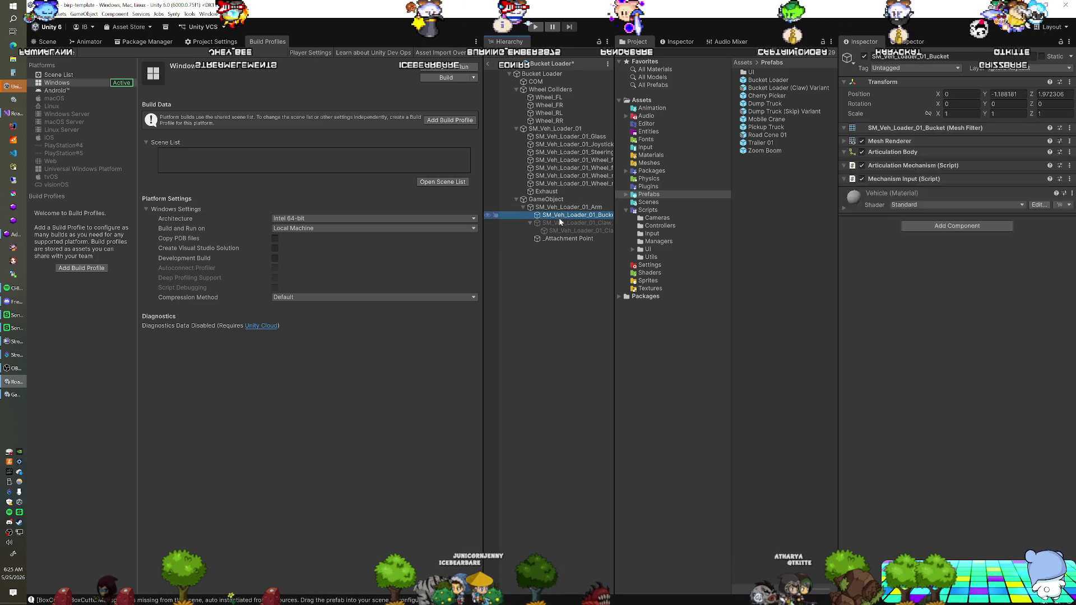
pyautogui.rightClick(895, 83)
pyautogui.moveTo(953, 135)
pyautogui.click(1000, 177)
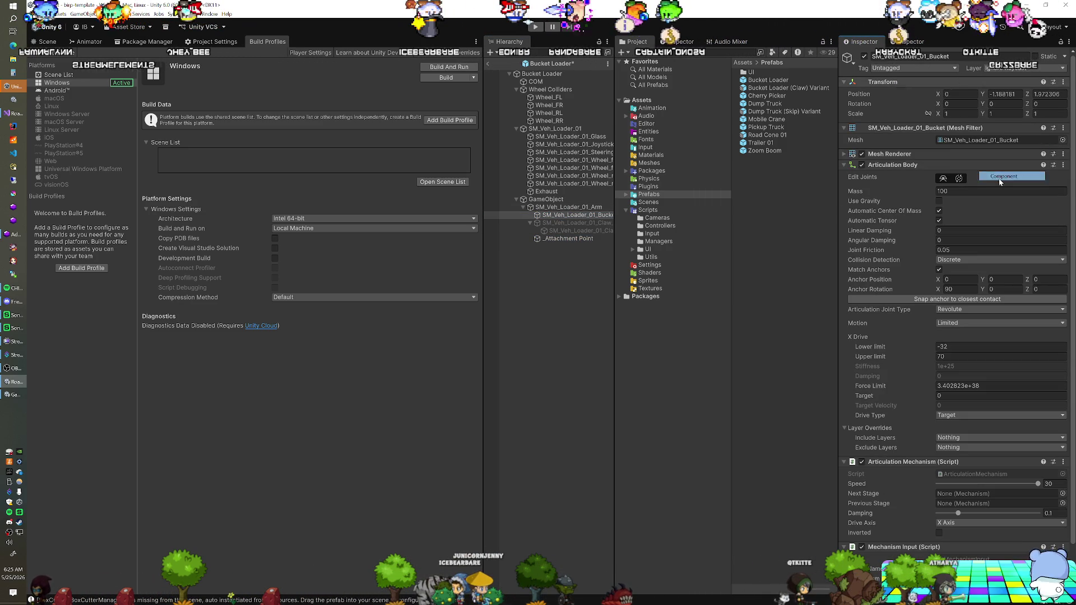
pyautogui.click(571, 238)
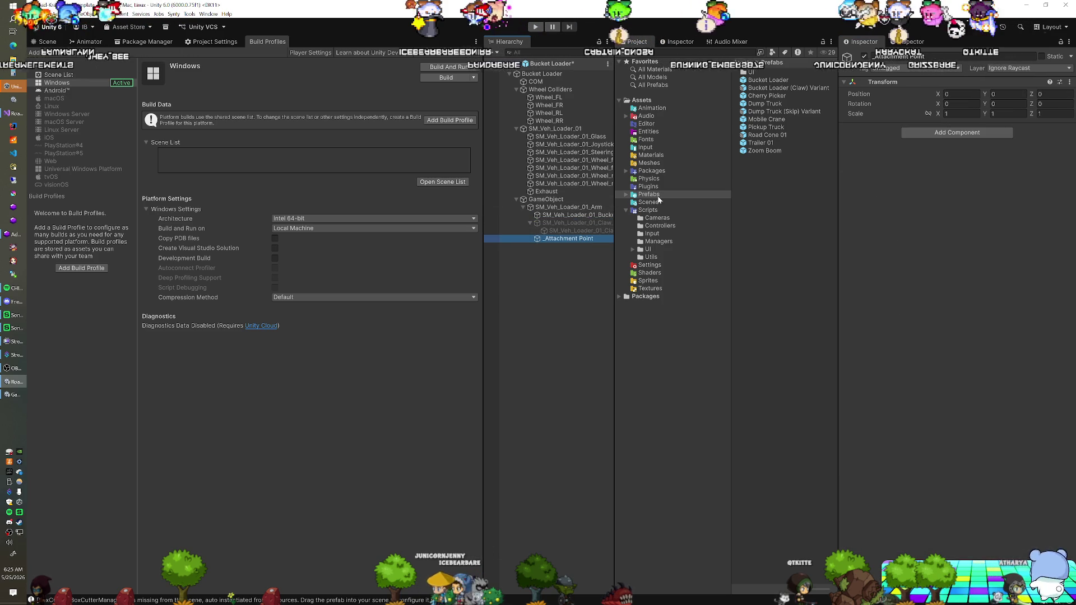
pyautogui.moveTo(572, 238); pyautogui.dragTo(571, 213)
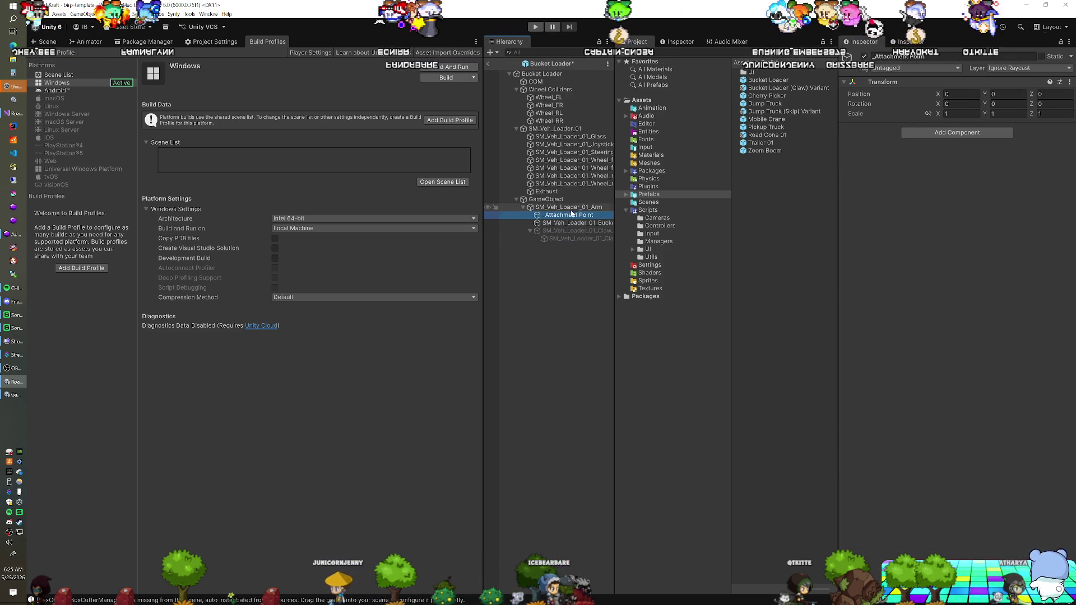
pyautogui.rightClick(891, 84)
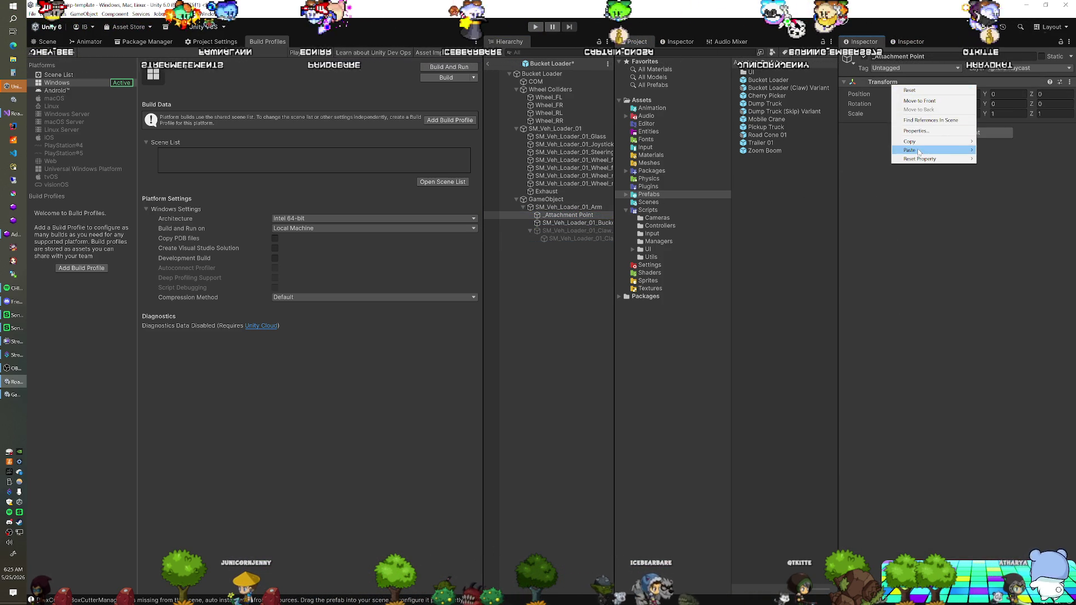
pyautogui.moveTo(919, 150)
pyautogui.click(1003, 152)
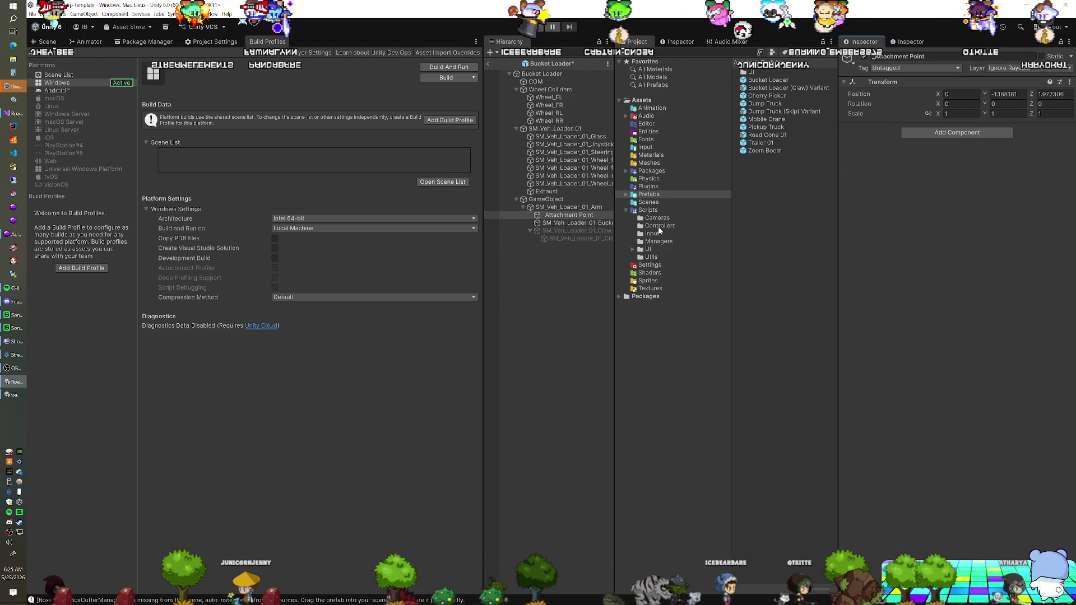
# Step: Review the bucket and _Attachment Point, then save the prefab and return to the Scene view
pyautogui.click(583, 223)
pyautogui.keyDown('shift'); pyautogui.click(574, 230); pyautogui.keyUp('shift')
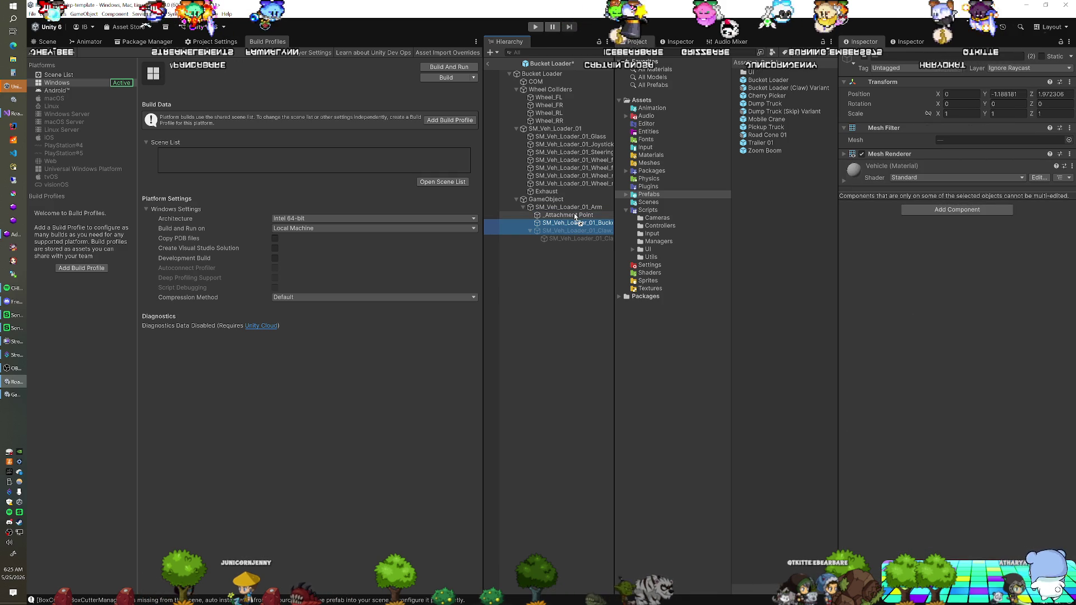
pyautogui.click(576, 223)
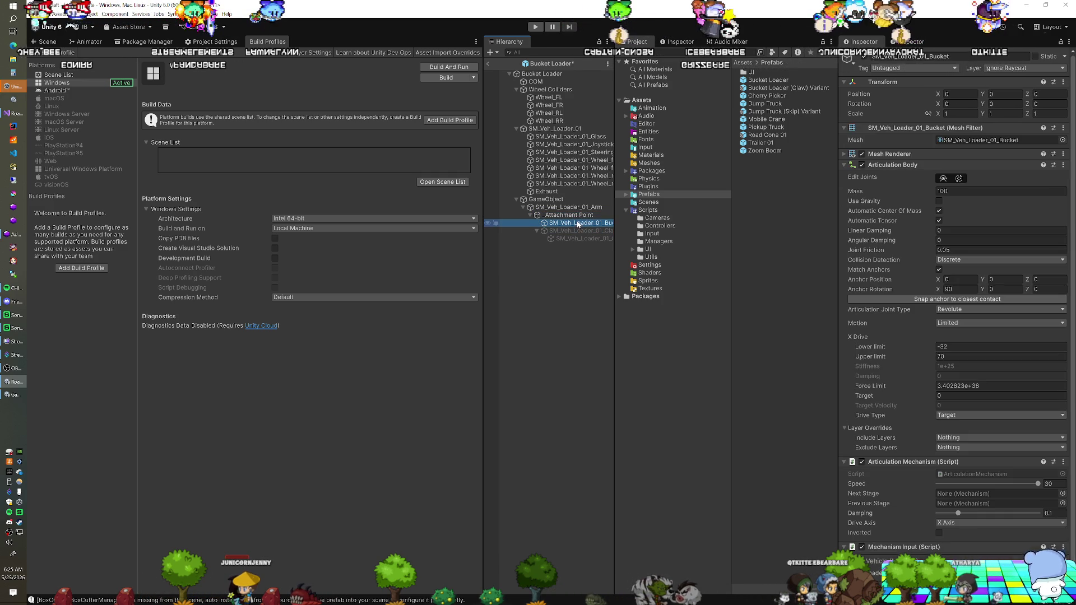
pyautogui.click(576, 217)
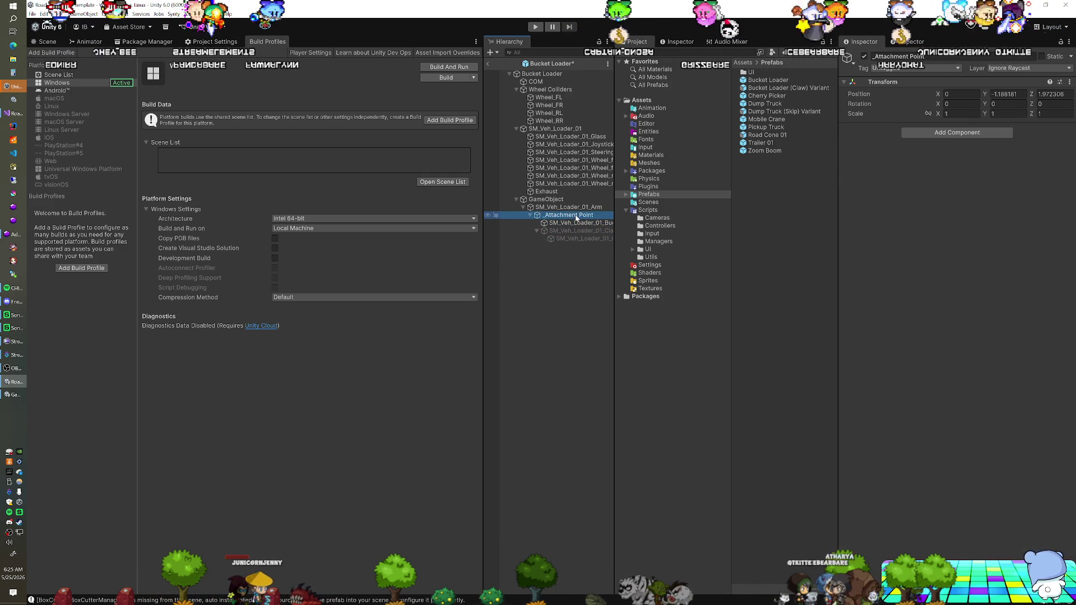
pyautogui.click(488, 64)
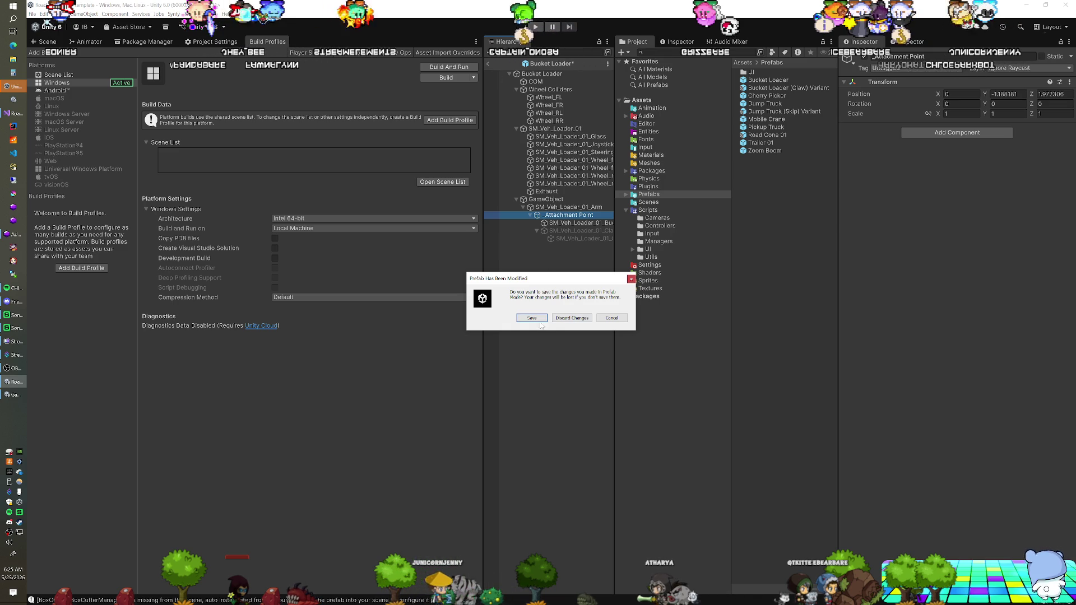
pyautogui.click(571, 318)
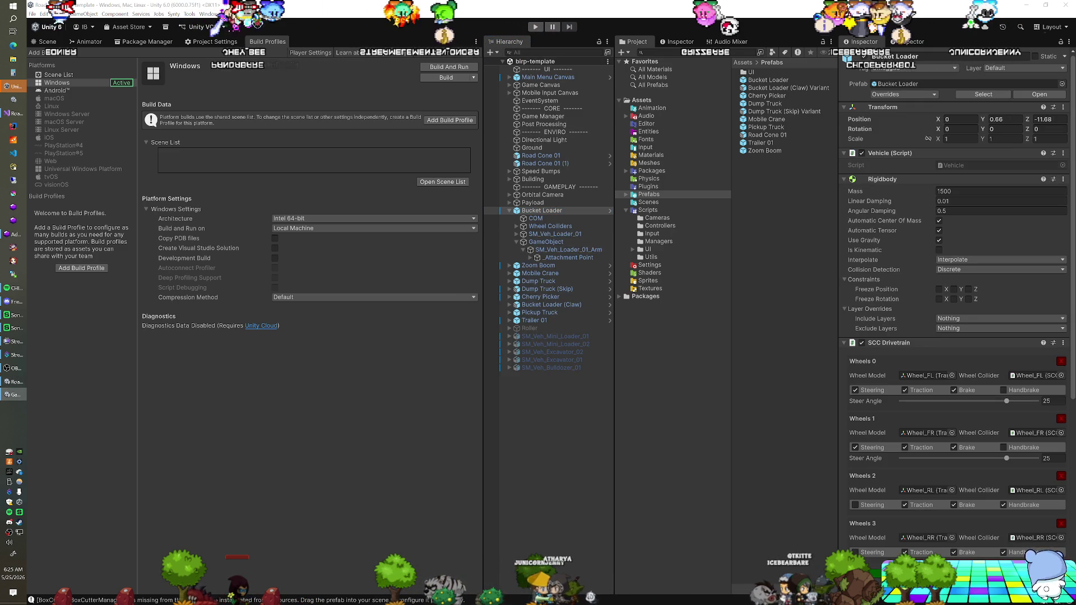
pyautogui.click(47, 42)
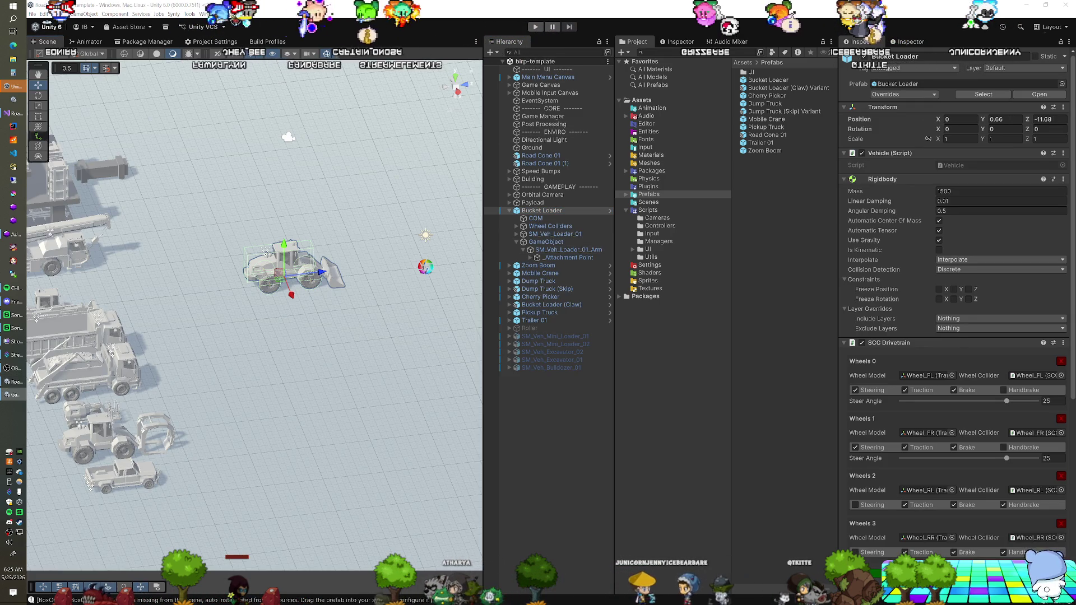
# Step: Play-test, collapse the Rigidbody, Drivetrain, Antiroll, Stabilizer and Fixed Joint foldouts, and open Vehicle in Visual Studio
pyautogui.hotkey('ctrl', 'p')
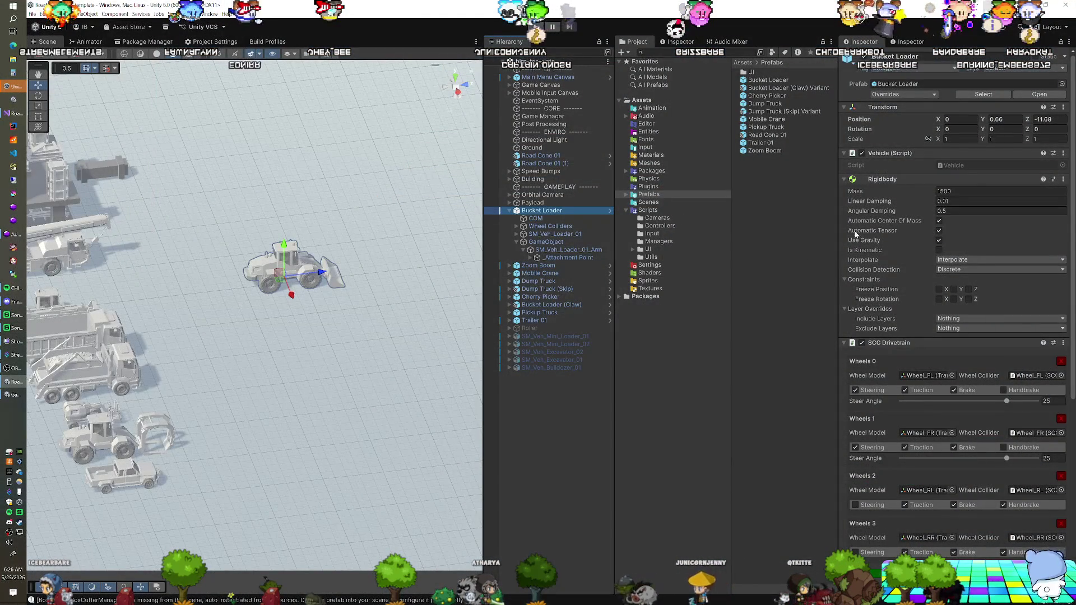
pyautogui.click(845, 180)
pyautogui.click(845, 190)
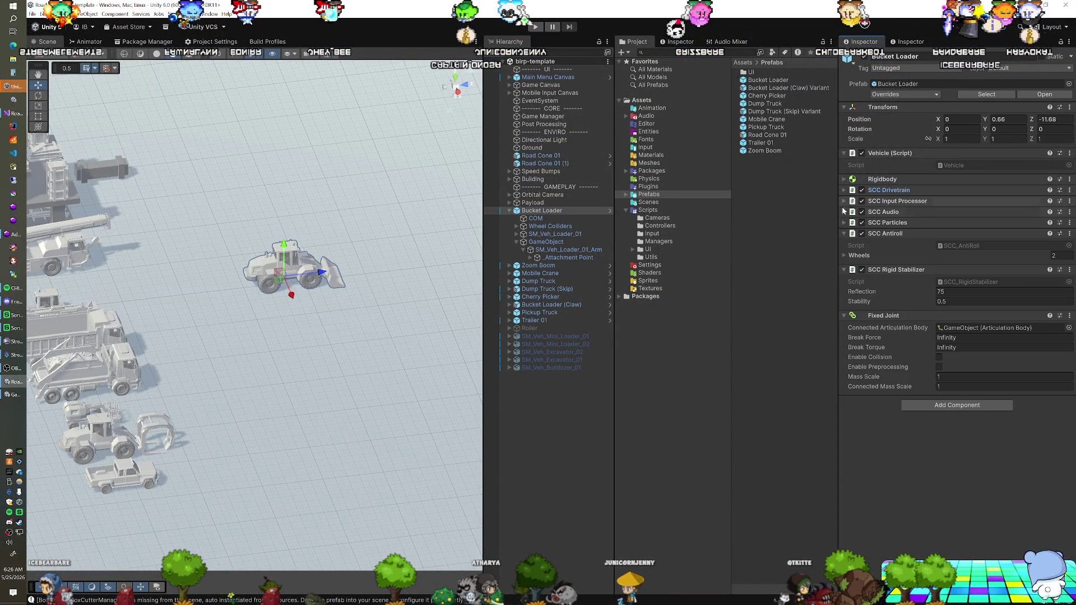
pyautogui.click(844, 233)
pyautogui.click(844, 245)
pyautogui.click(844, 255)
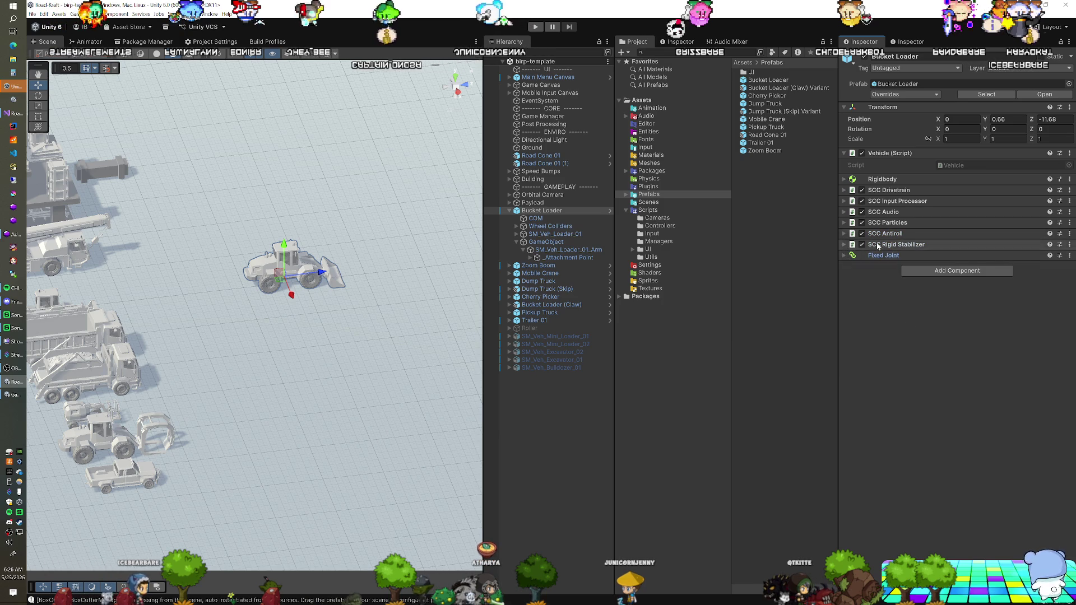
pyautogui.doubleClick(960, 162)
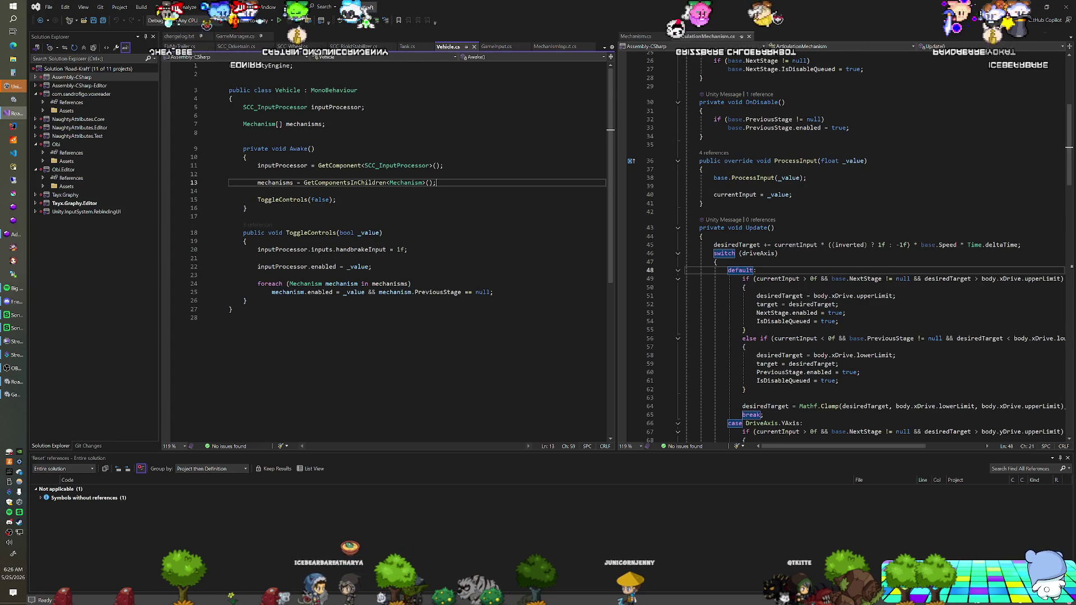
pyautogui.click(365, 107)
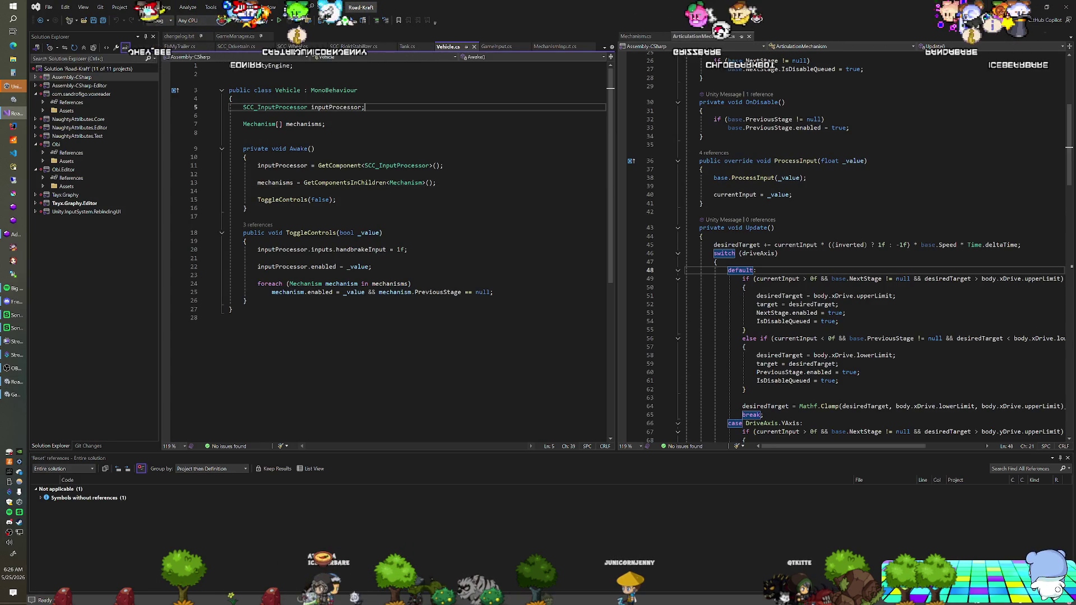
# Step: Declare '[SerializeField] Transform mechnismAttachPoint;' above inputProcessor and add blank lines after ToggleControls
pyautogui.press('Home')
pyautogui.press('Return')
pyautogui.press('Up')
pyautogui.write('[SerializeField] atta')
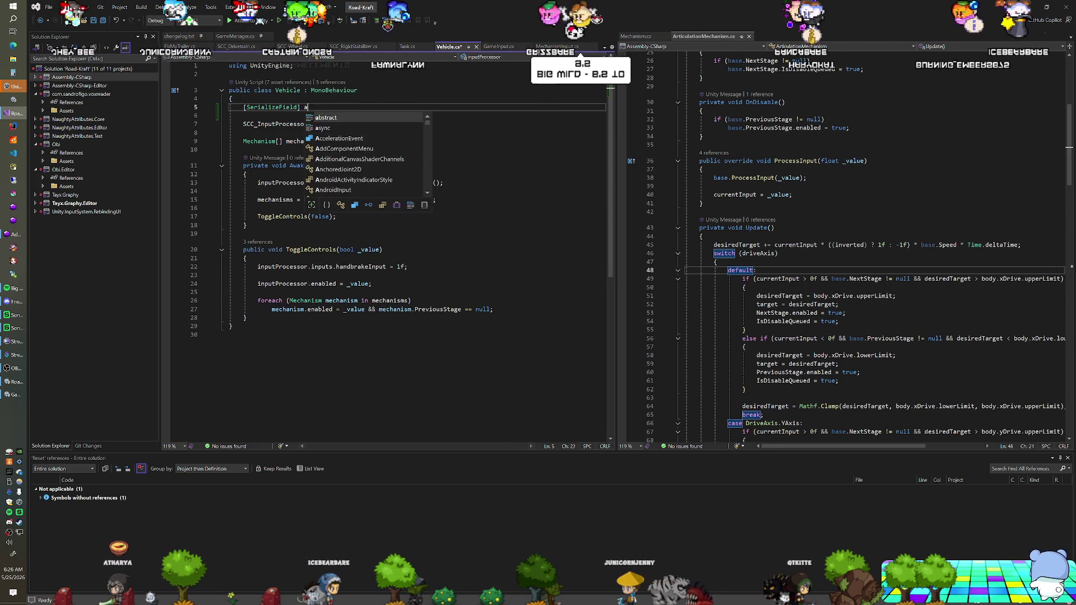
pyautogui.press('BackSpace')
pyautogui.press('BackSpace')
pyautogui.press('BackSpace')
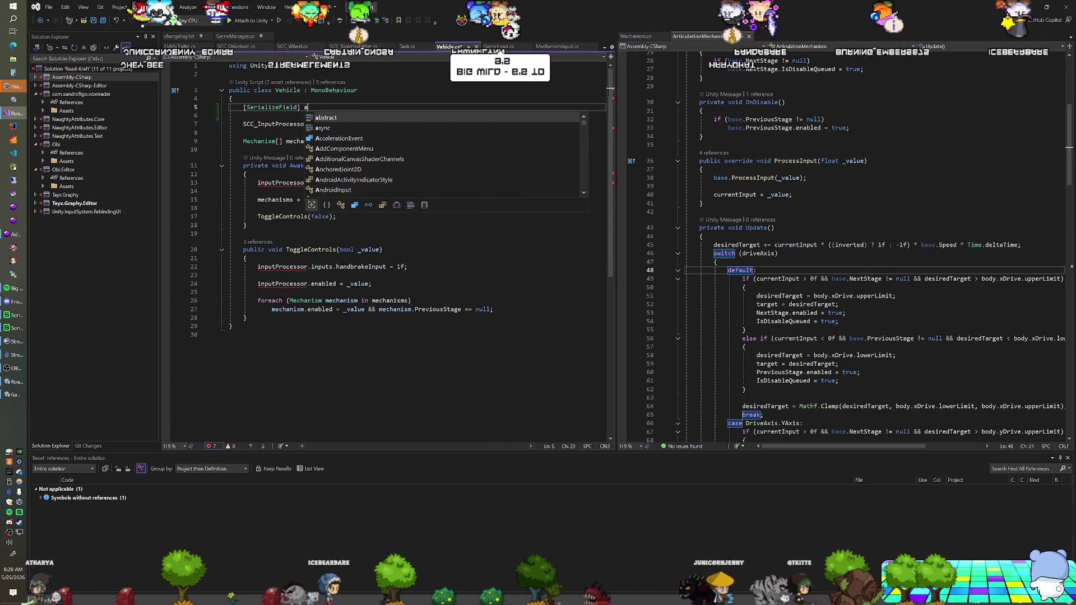
pyautogui.write('meh')
pyautogui.press('BackSpace')
pyautogui.write('chn')
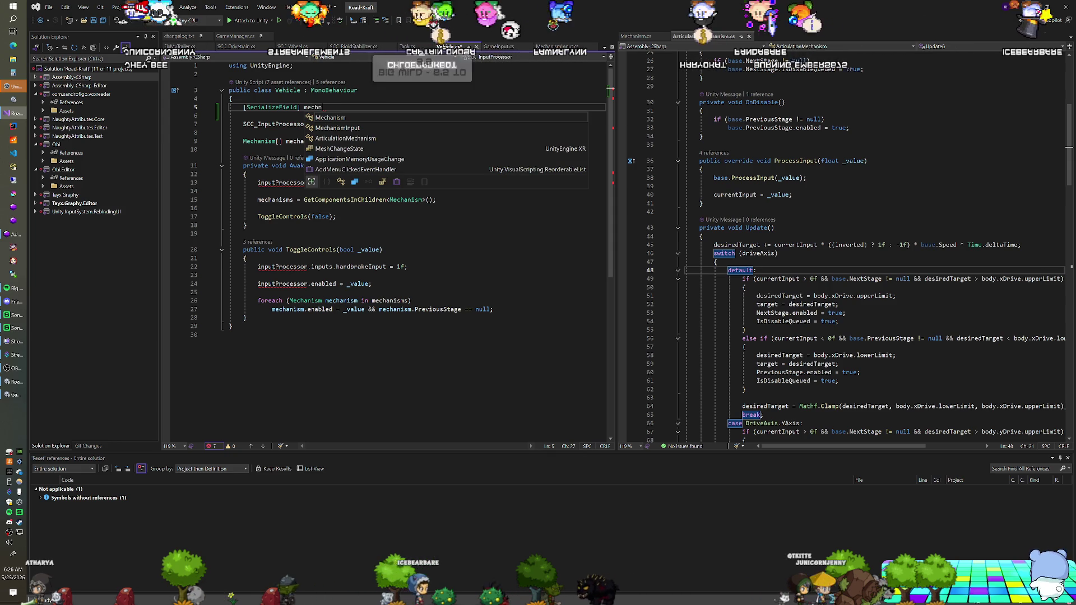
pyautogui.write('ismA')
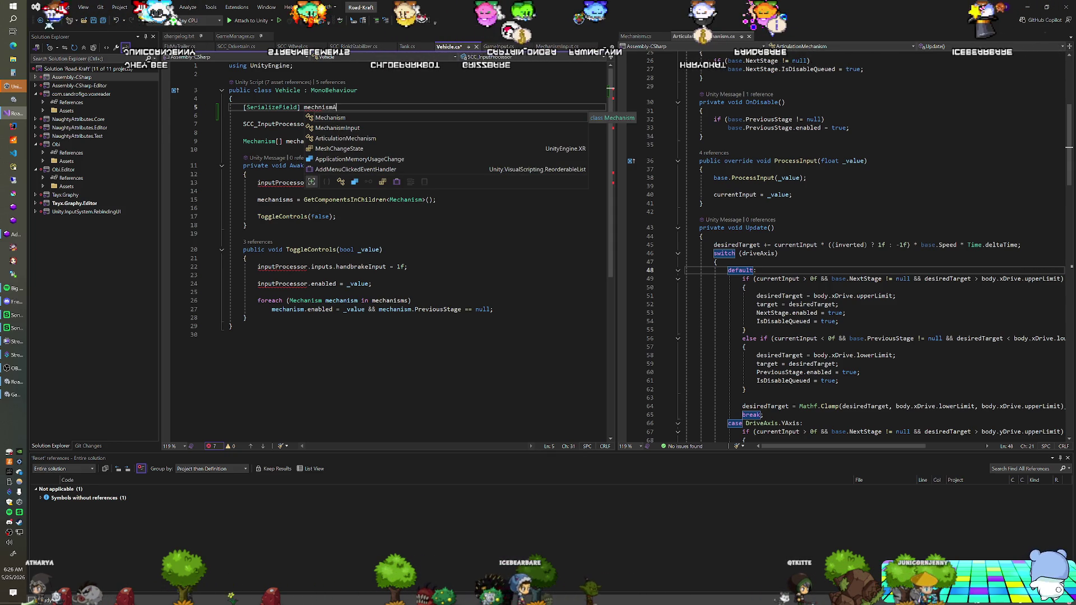
pyautogui.write('ttachPoint;')
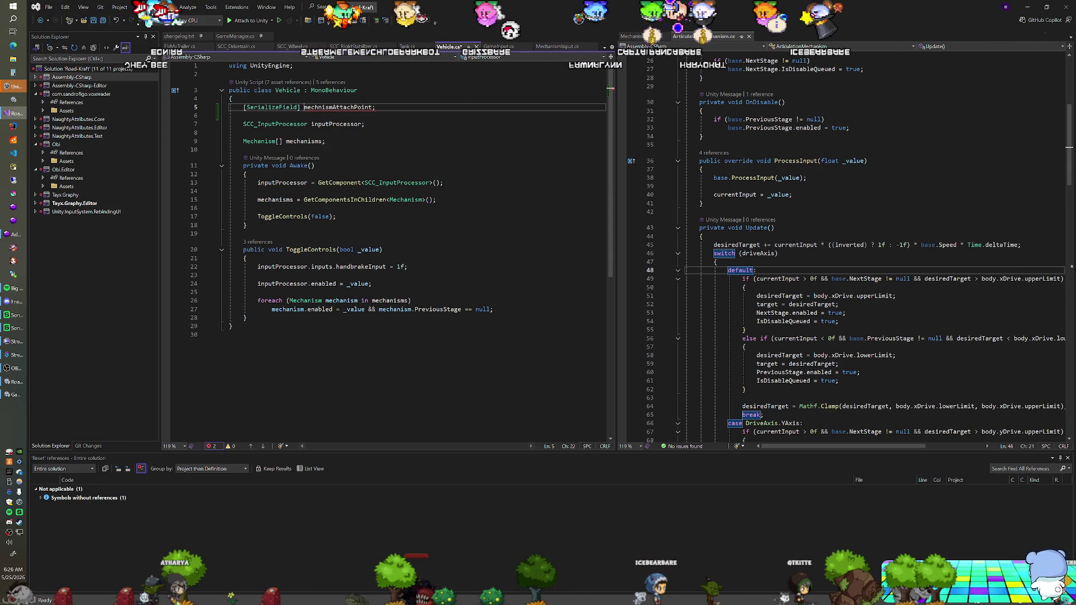
pyautogui.write('Transform')
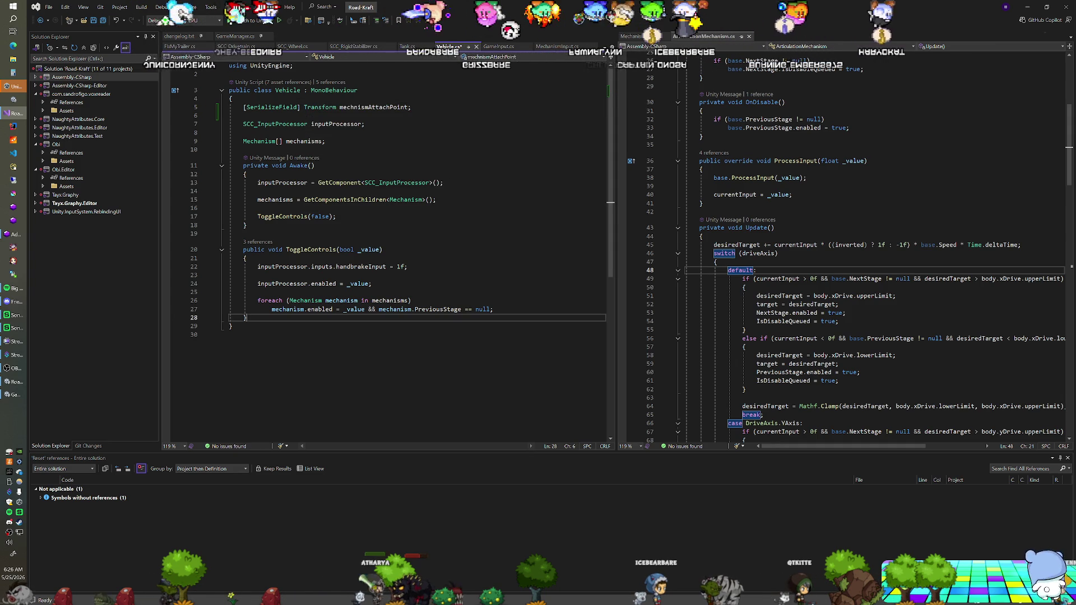
pyautogui.press('Return')
pyautogui.press('Return')
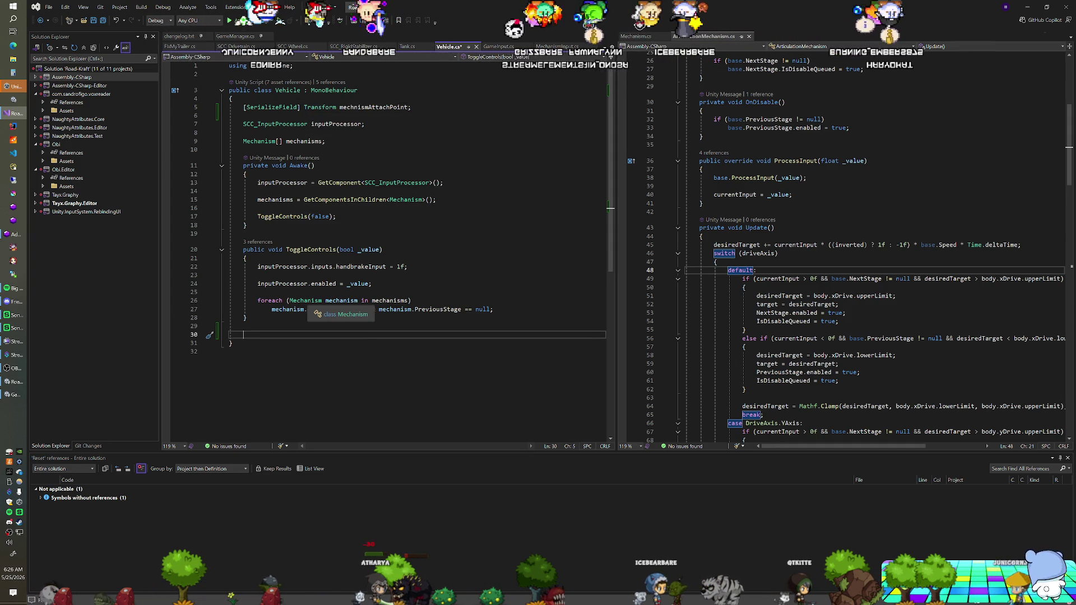
# Step: Start a new public method UnattachMechanism() with its opening brace
pyautogui.write('public vo')
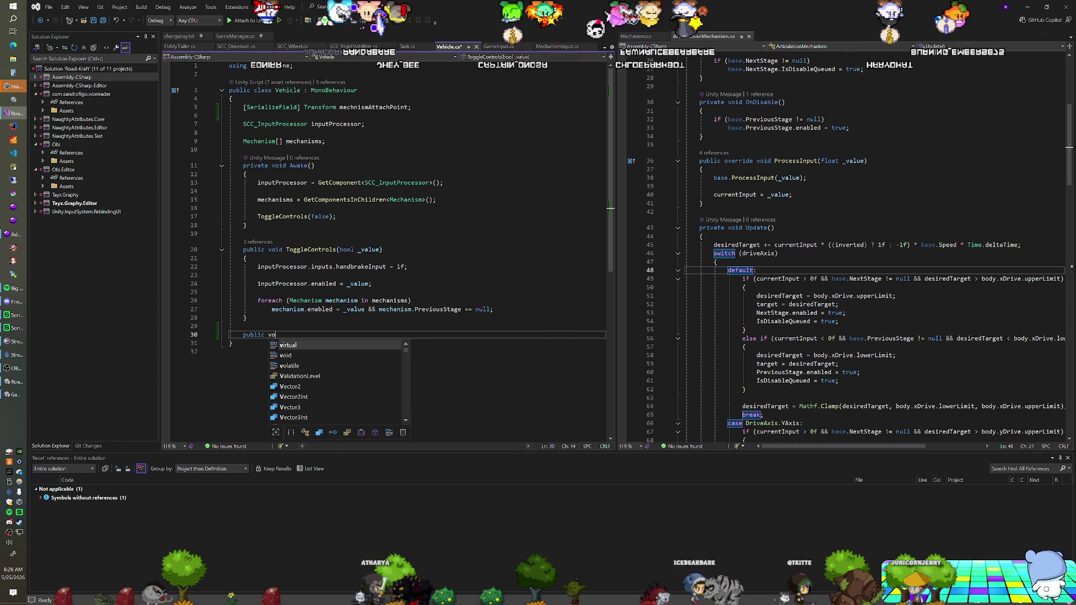
pyautogui.write('id Atta')
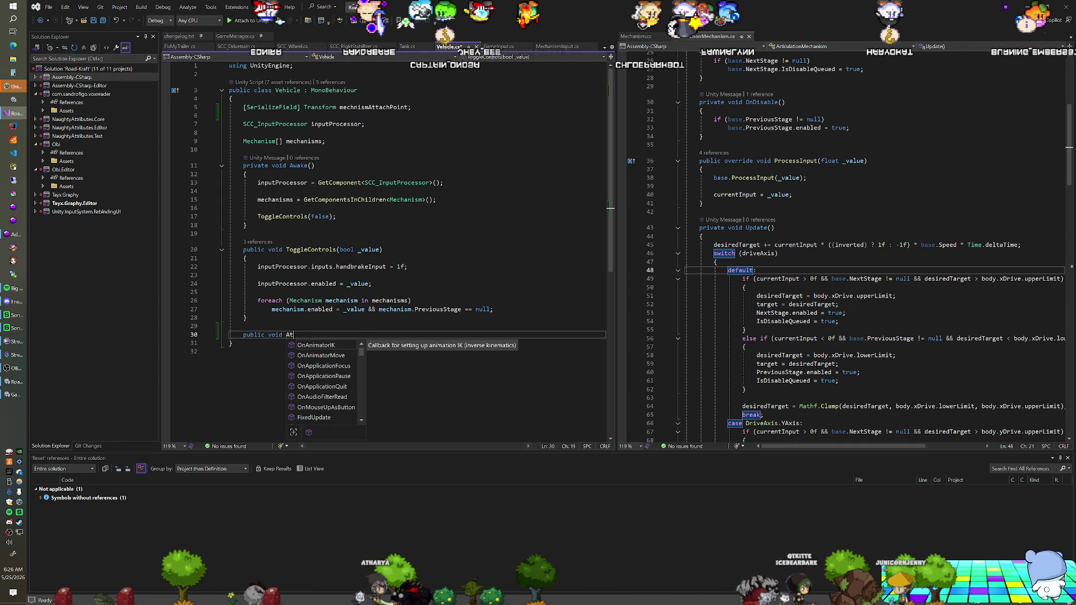
pyautogui.press('BackSpace')
pyautogui.press('BackSpace')
pyautogui.write('Drop')
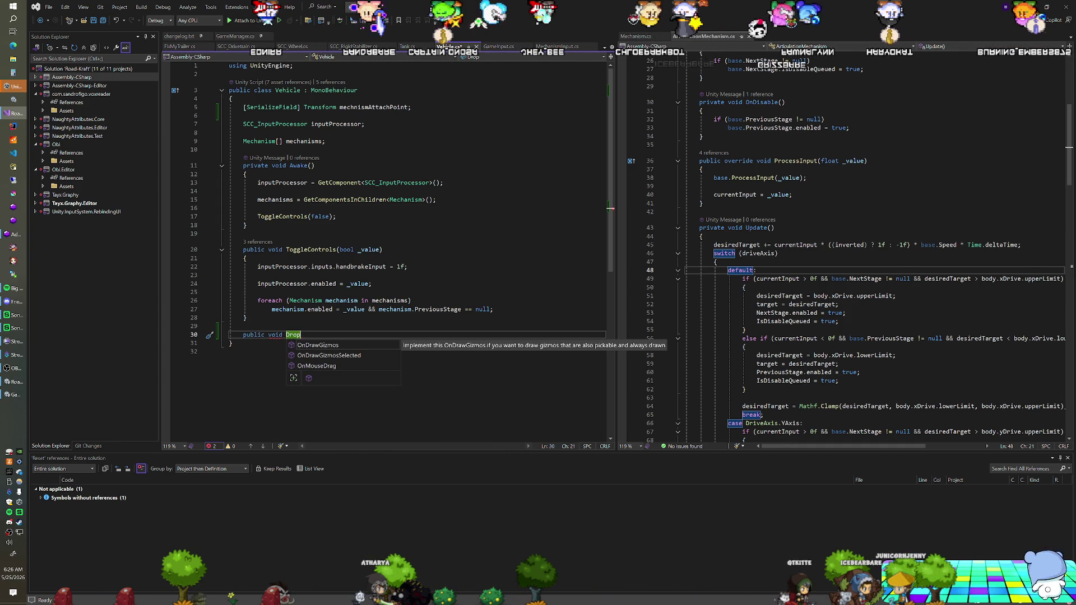
pyautogui.press('BackSpace')
pyautogui.press('BackSpace')
pyautogui.press('BackSpace')
pyautogui.press('BackSpace')
pyautogui.write('Unattach')
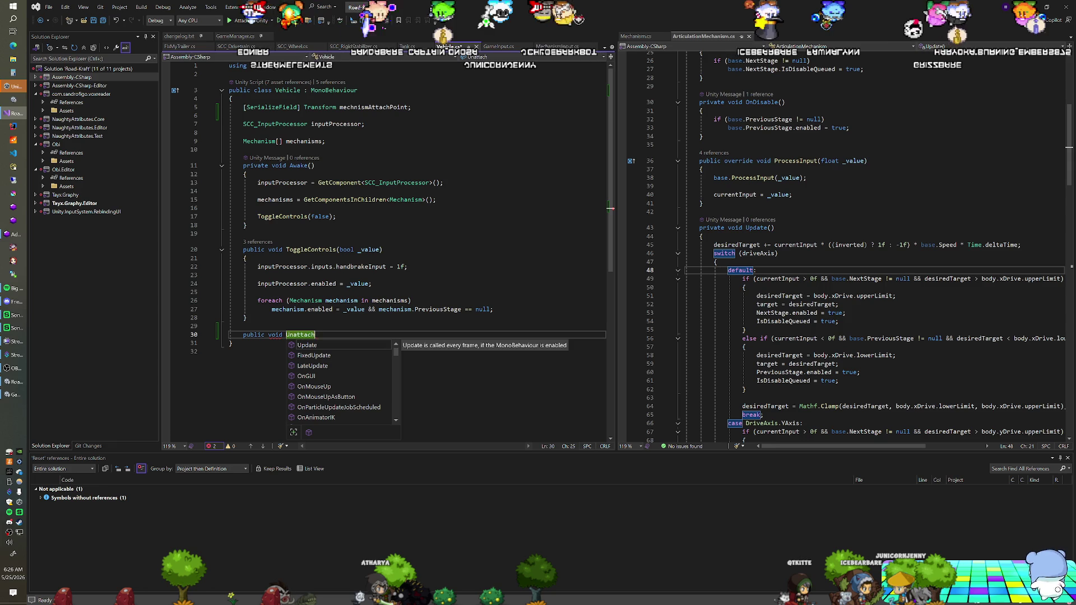
pyautogui.write('Mechanism()')
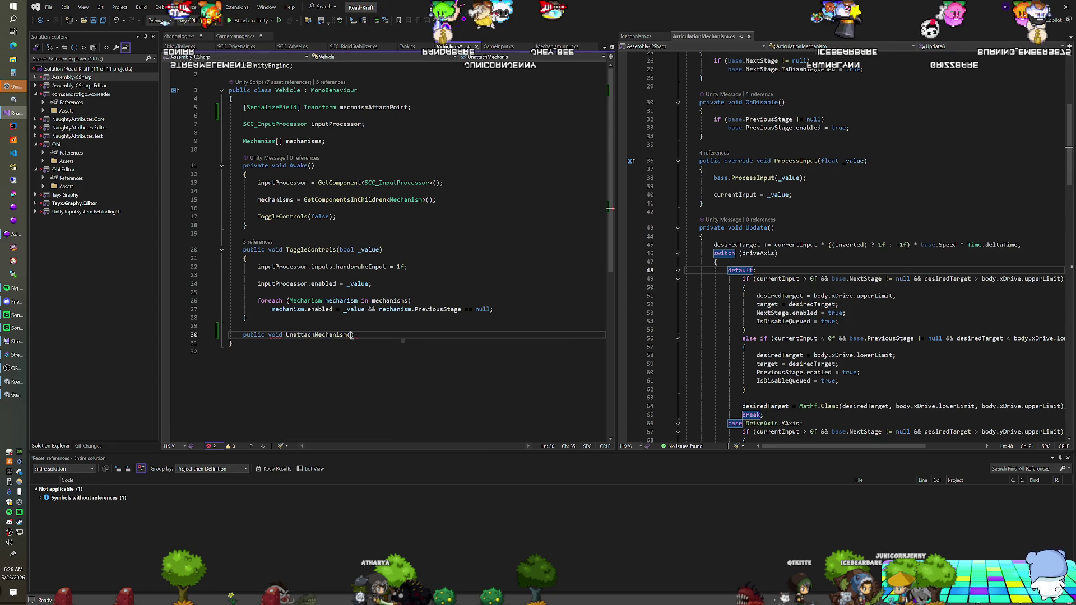
pyautogui.press('Return')
pyautogui.write('{')
pyautogui.press('Return')
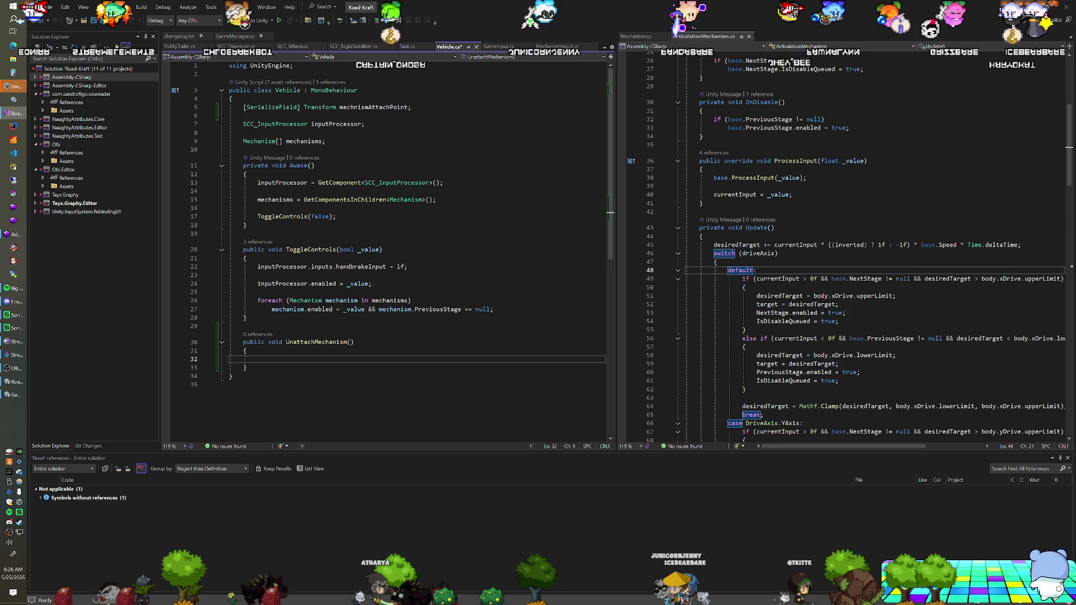
# Step: Add a Mechanism _mechanism parameter, falling back to mechanisms[0] when null and mechanisms.Length allows
pyautogui.click(325, 141)
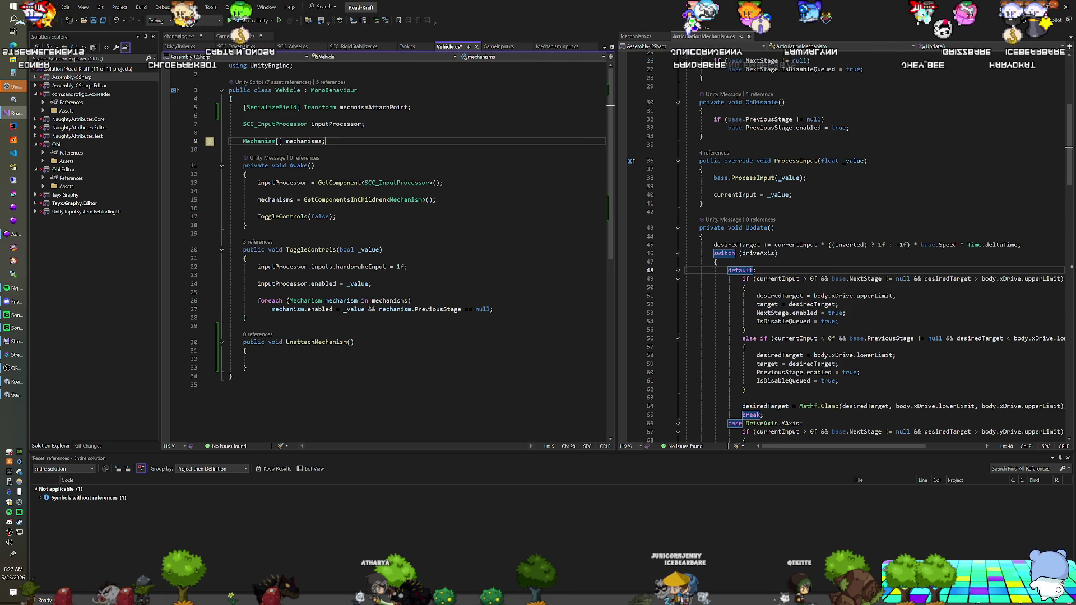
pyautogui.click(350, 341)
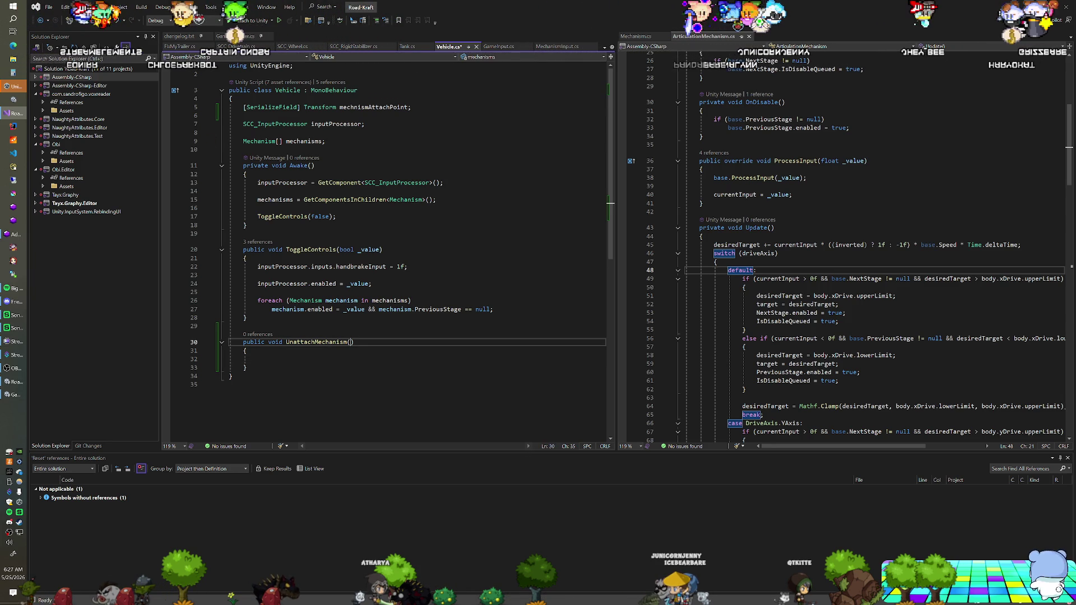
pyautogui.write('Mechanism ')
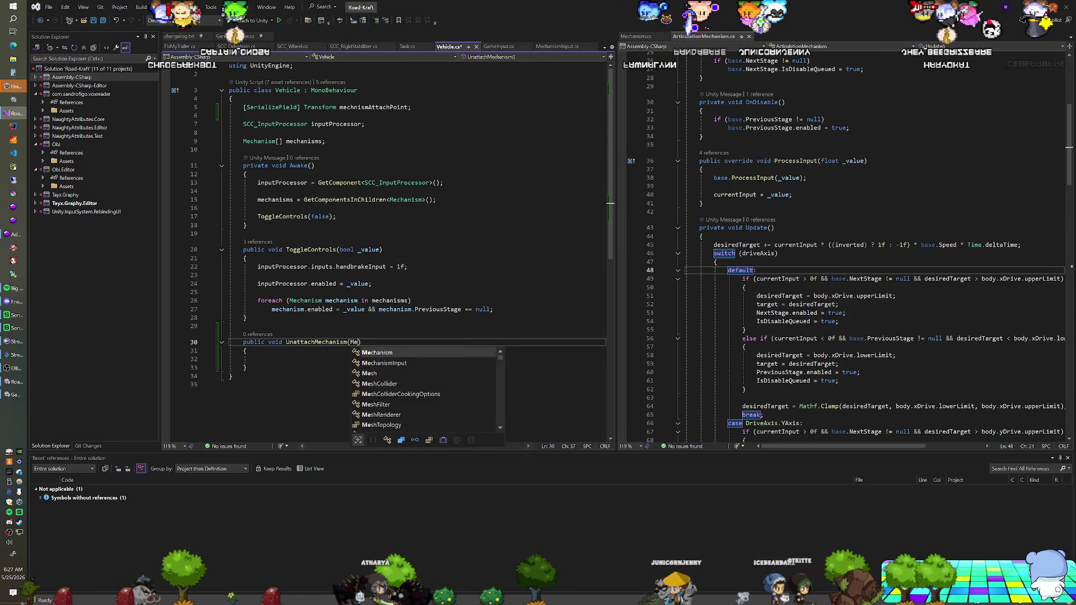
pyautogui.write('_mechani')
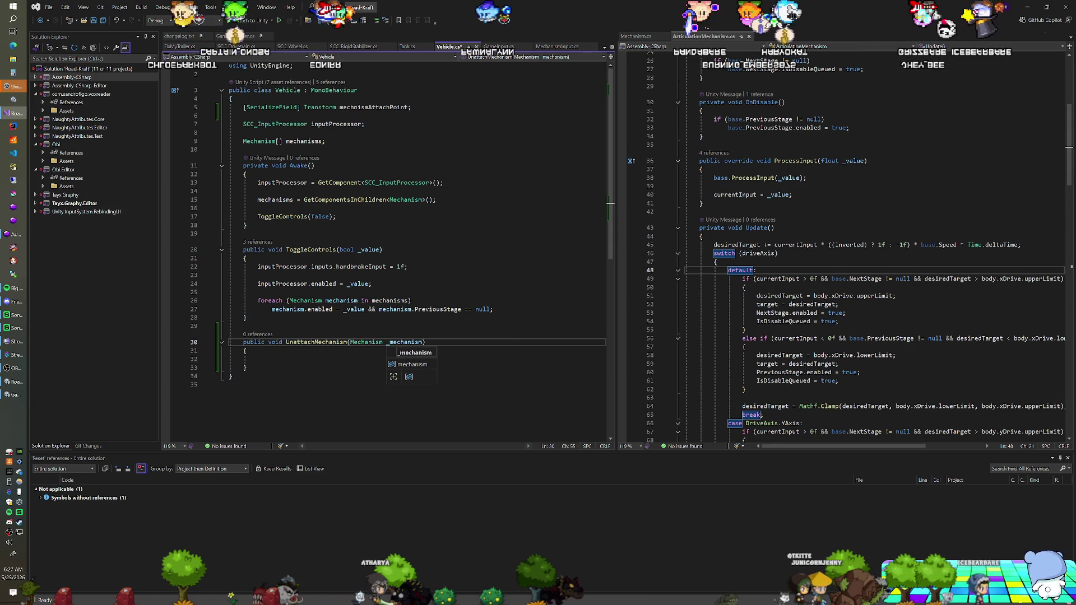
pyautogui.write('sm')
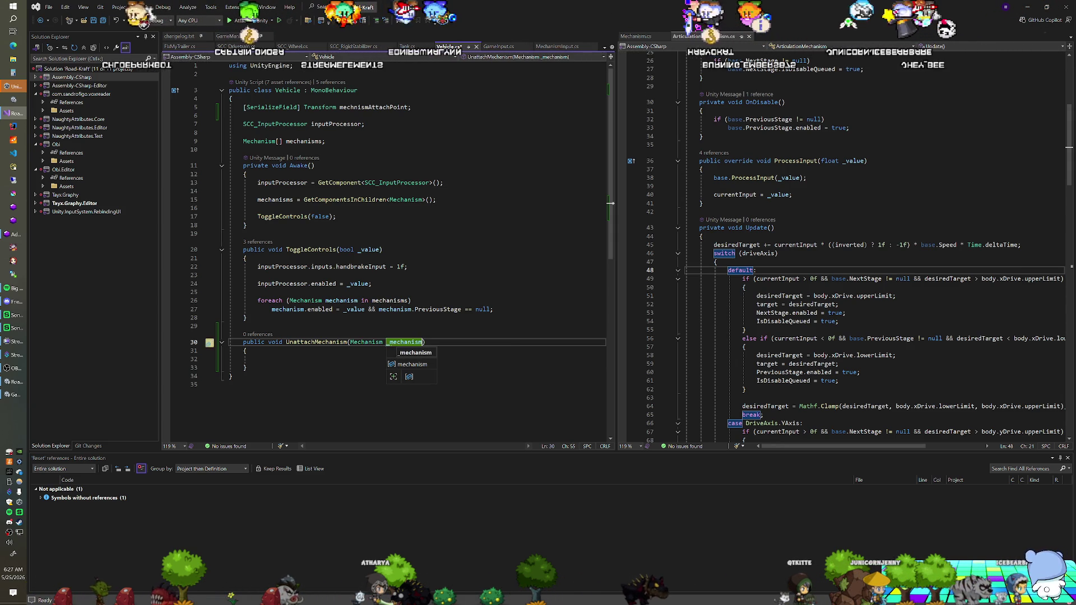
pyautogui.click(258, 359)
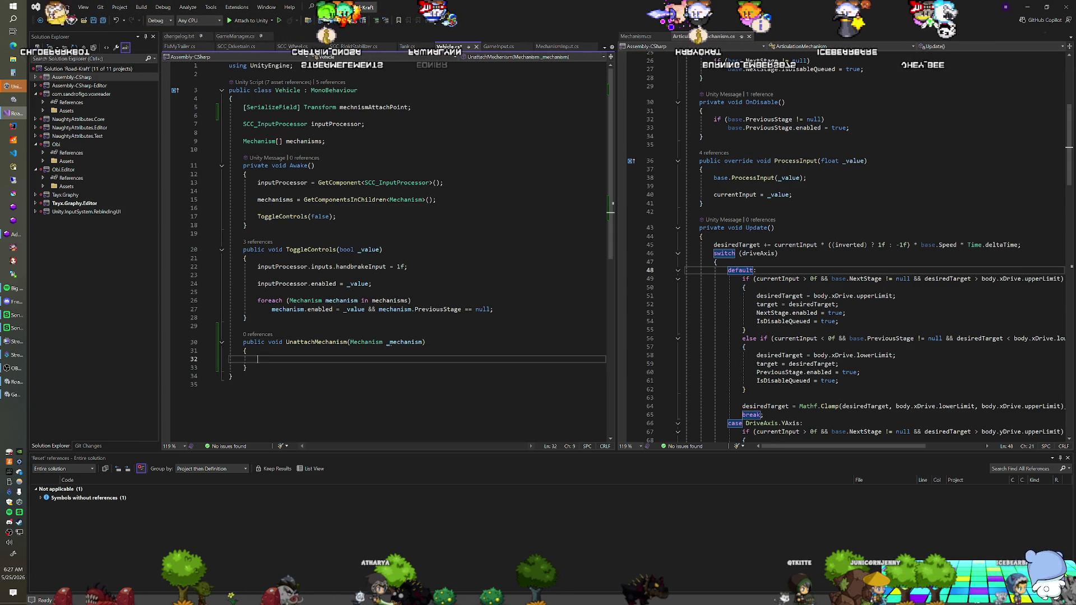
pyautogui.write('if(_mechanism =')
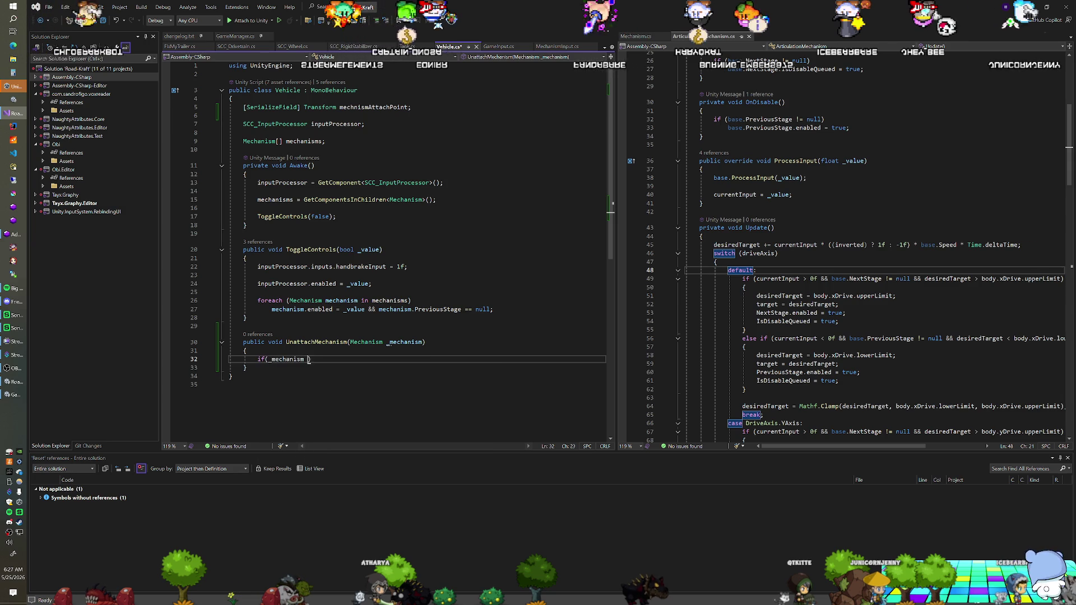
pyautogui.write('= null)')
pyautogui.press('Return')
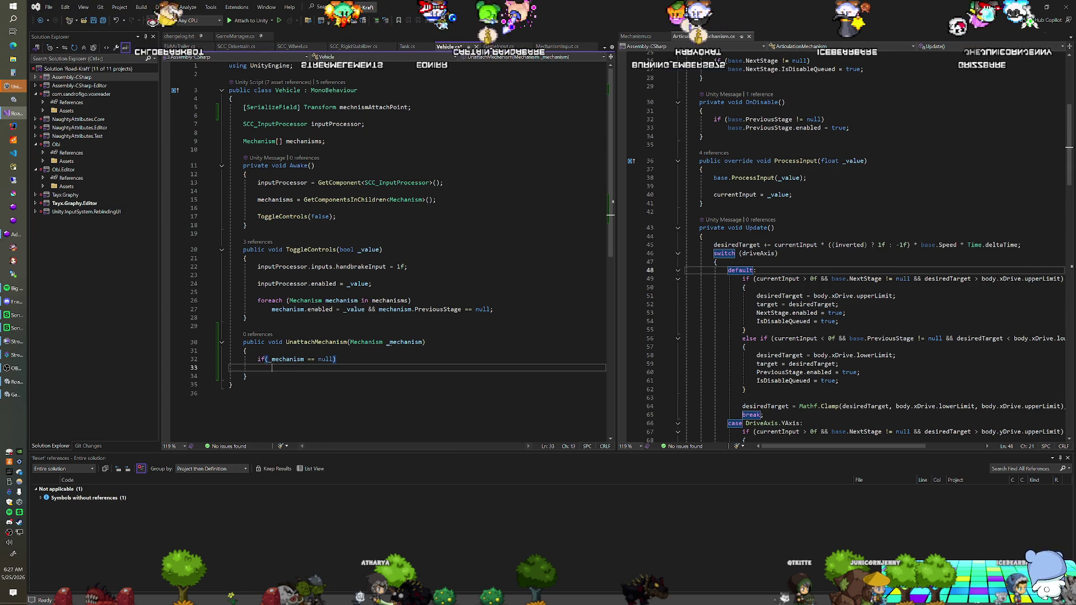
pyautogui.write('_mechanism = me')
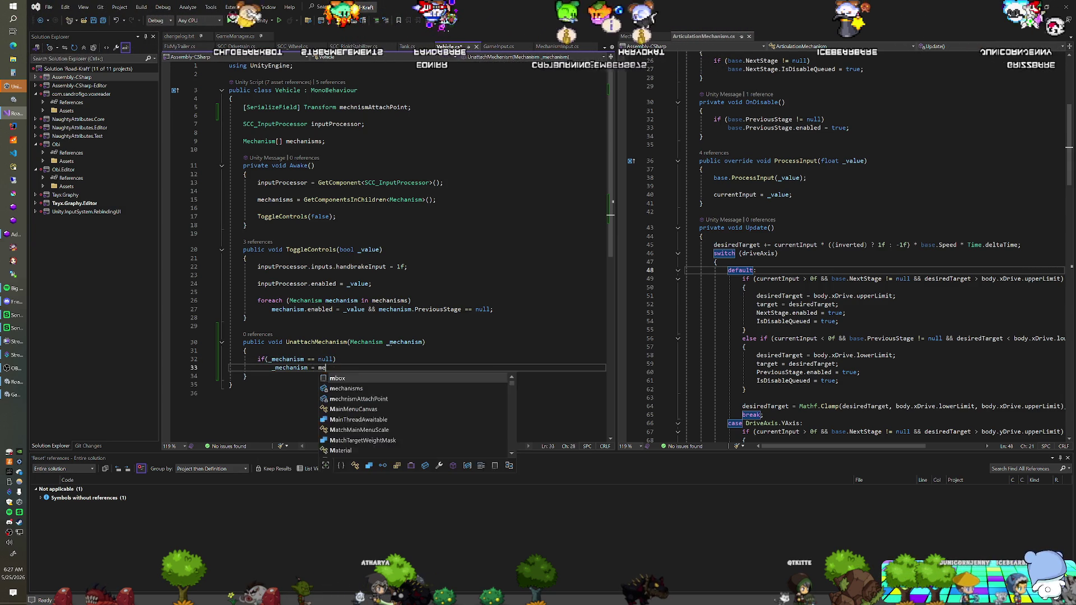
pyautogui.write('chanisms[0')
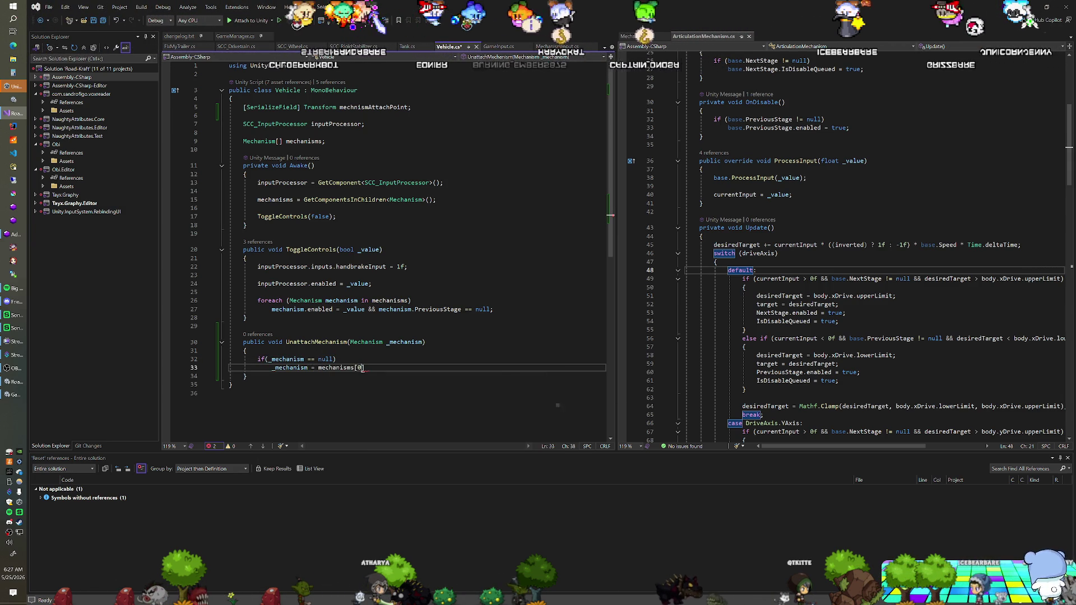
pyautogui.write('];')
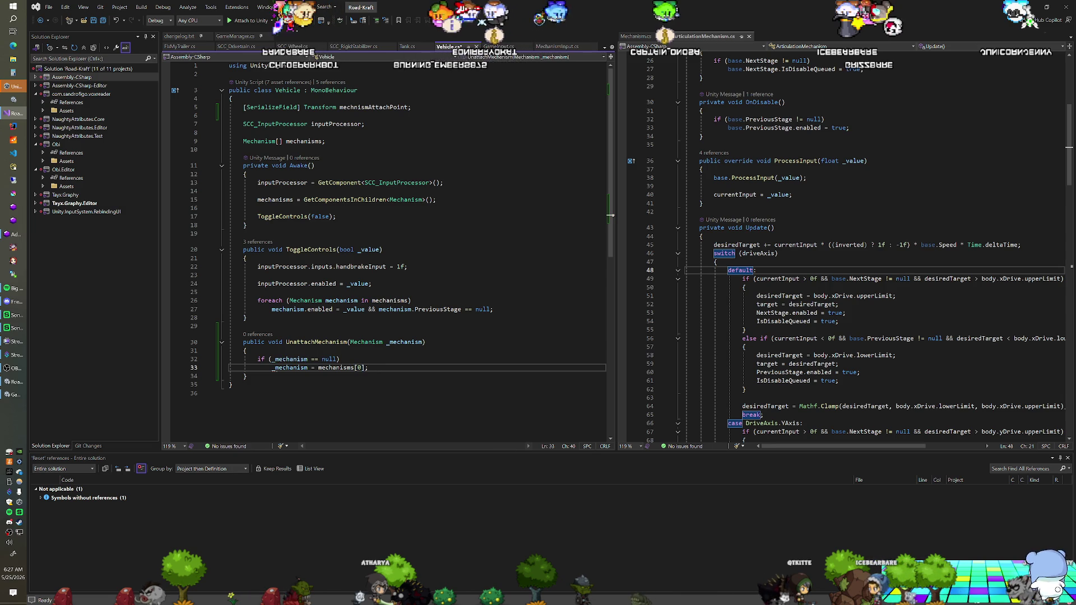
pyautogui.press('Up')
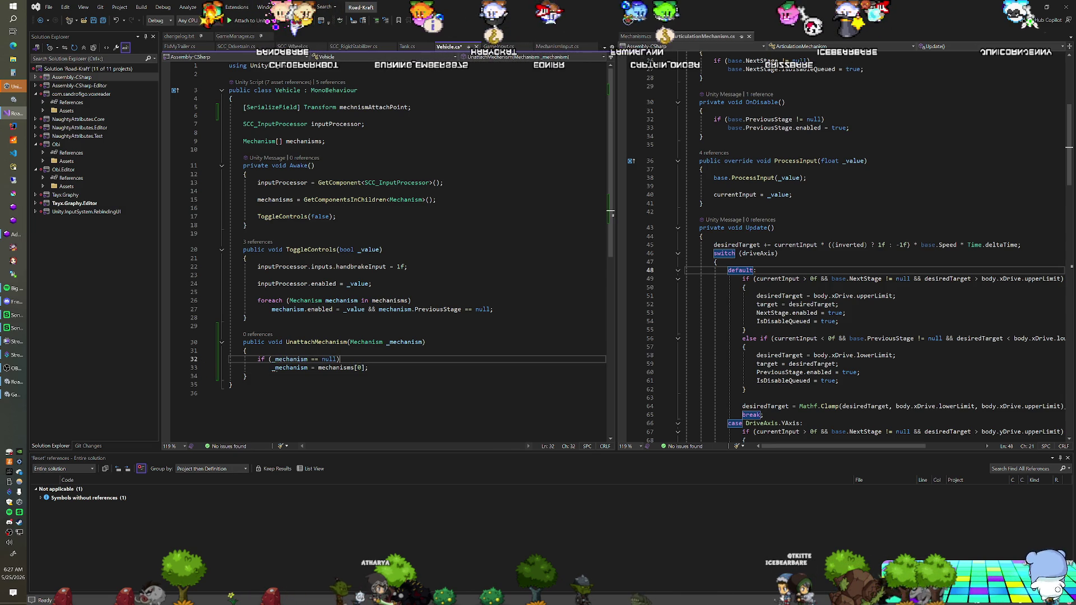
pyautogui.write(' && mechanisms.Length')
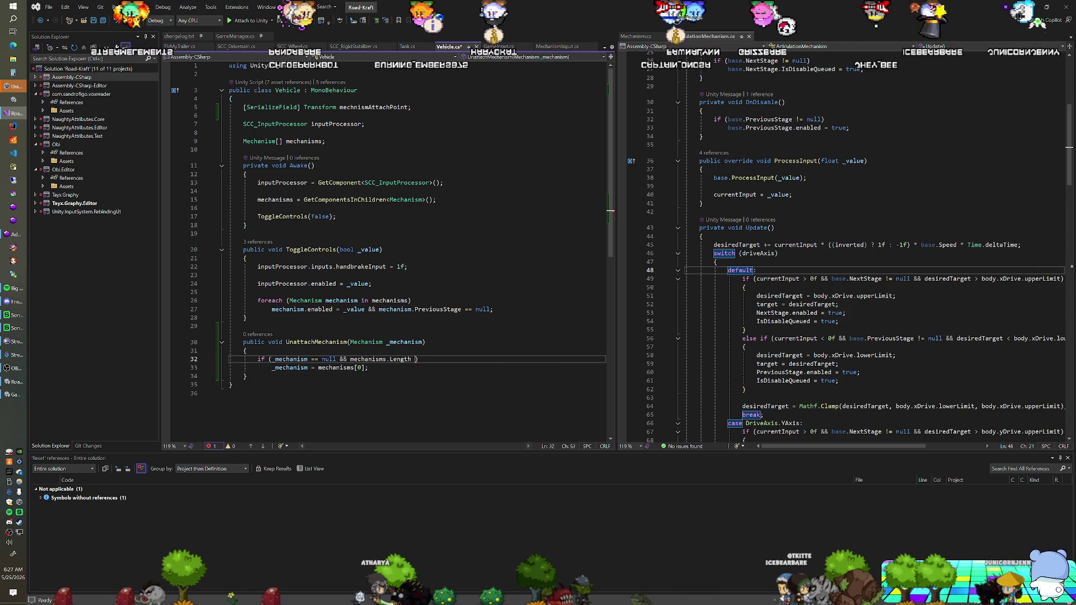
pyautogui.press('Down')
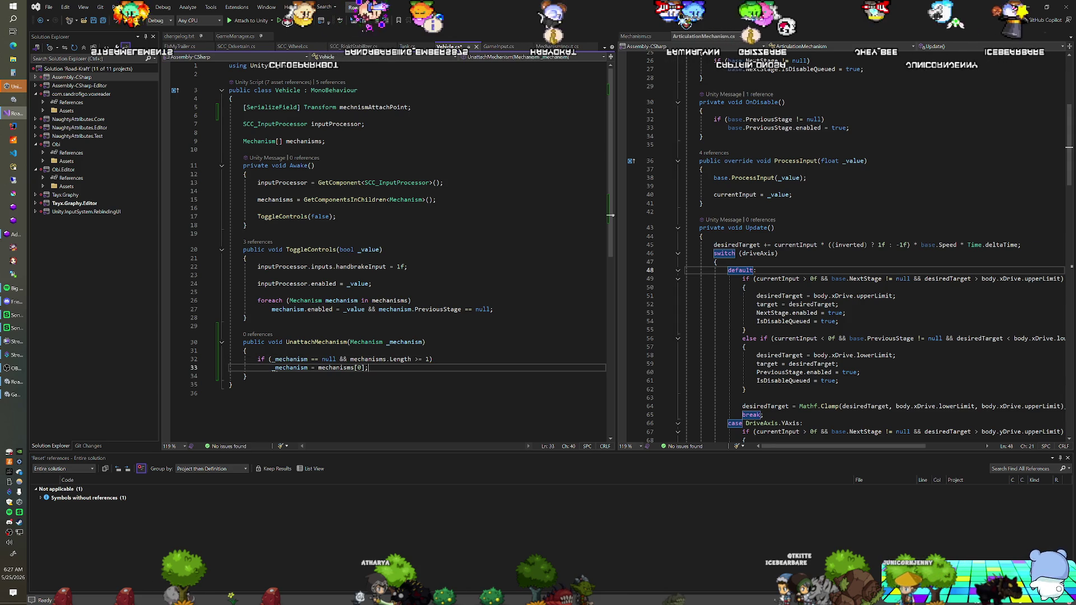
pyautogui.press('Return')
pyautogui.press('Return')
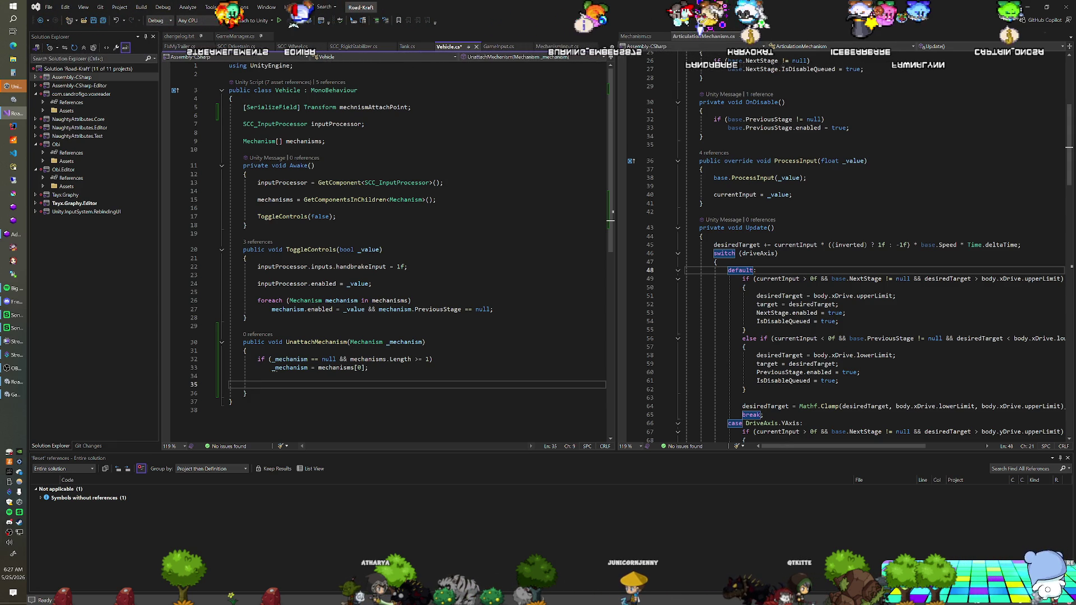
# Step: Rename the method to DetachMechanism and add '_mechanism.transform.SetParent(null);'
pyautogui.click(289, 341)
pyautogui.write('De')
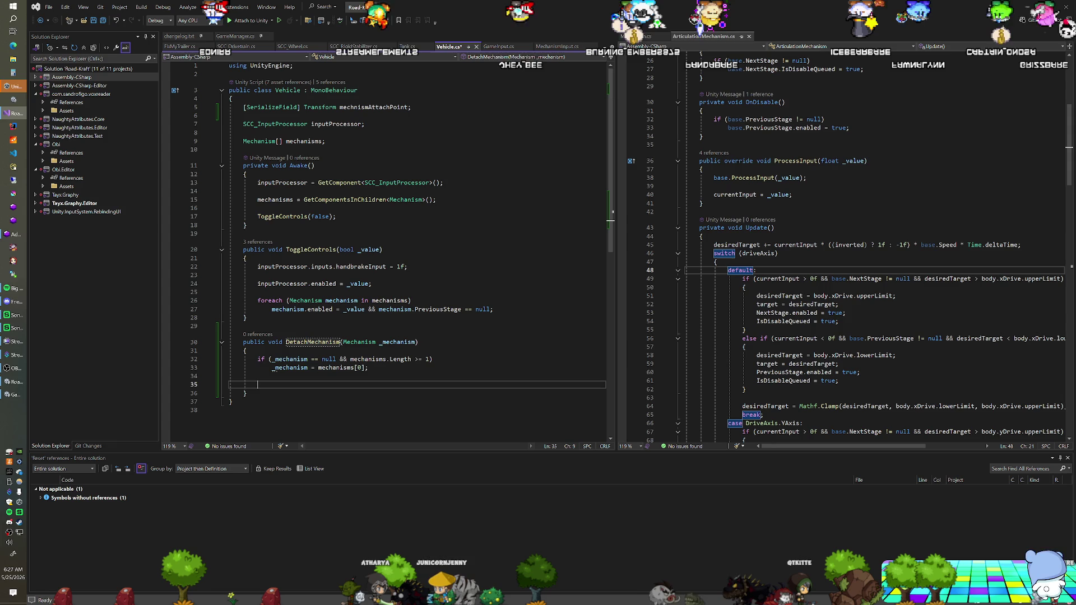
pyautogui.write('mechanism.transfo')
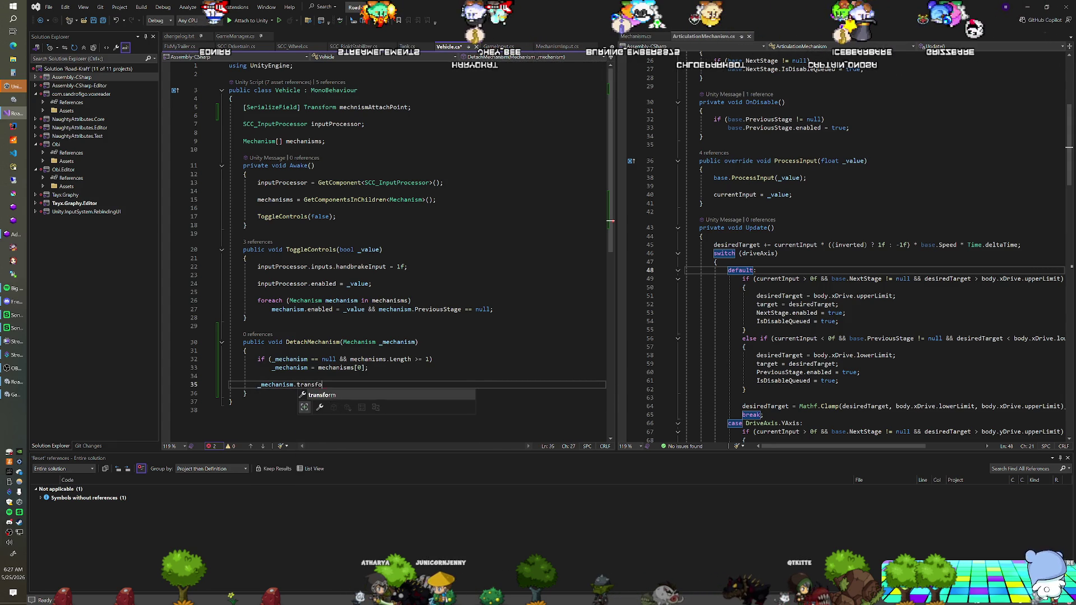
pyautogui.write('(null);')
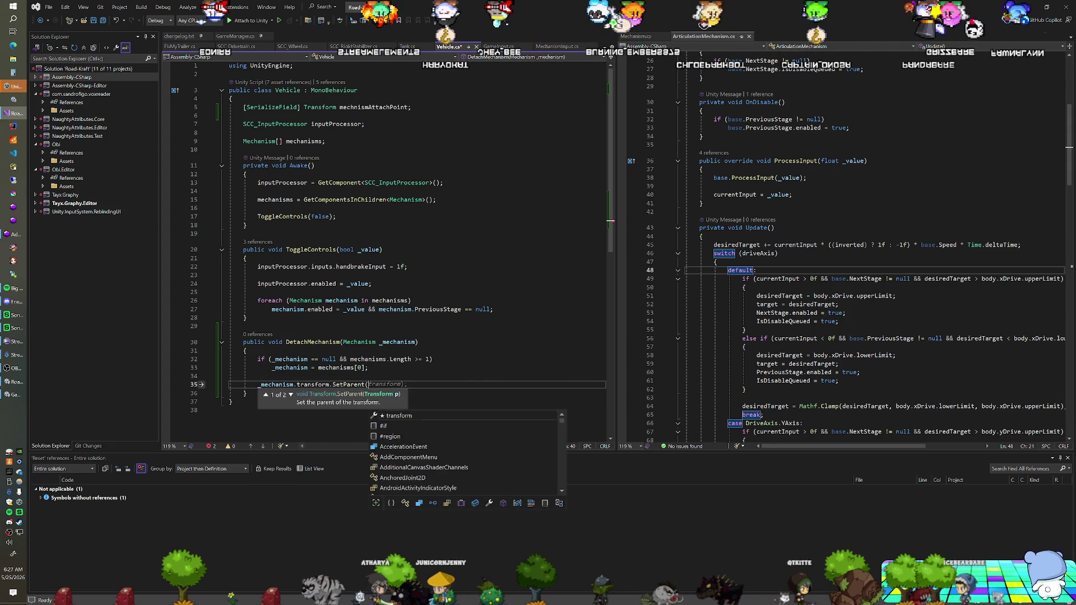
pyautogui.click(369, 368)
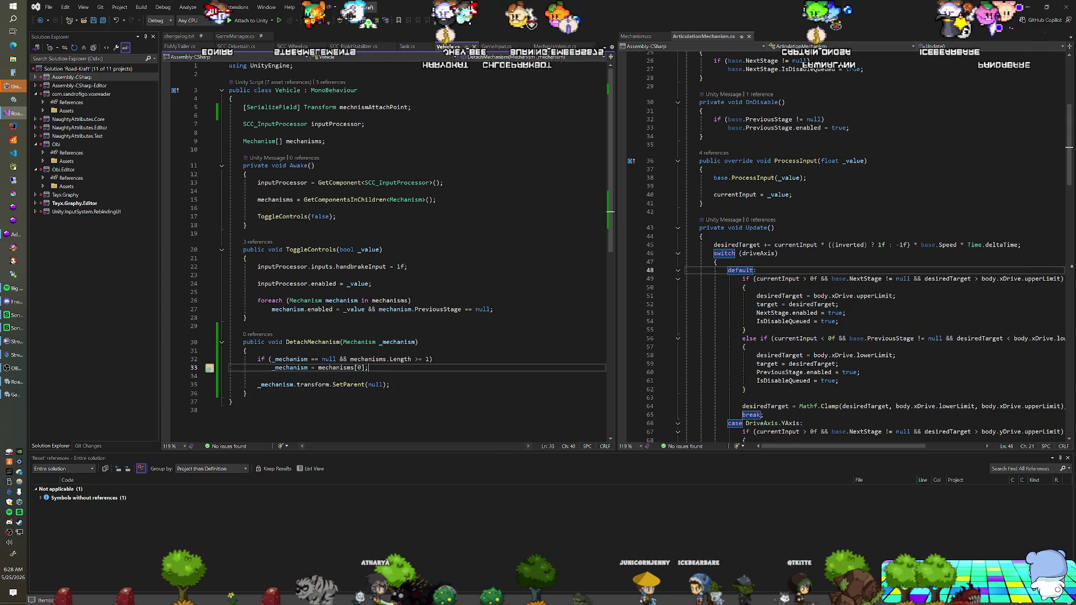
pyautogui.click(257, 208)
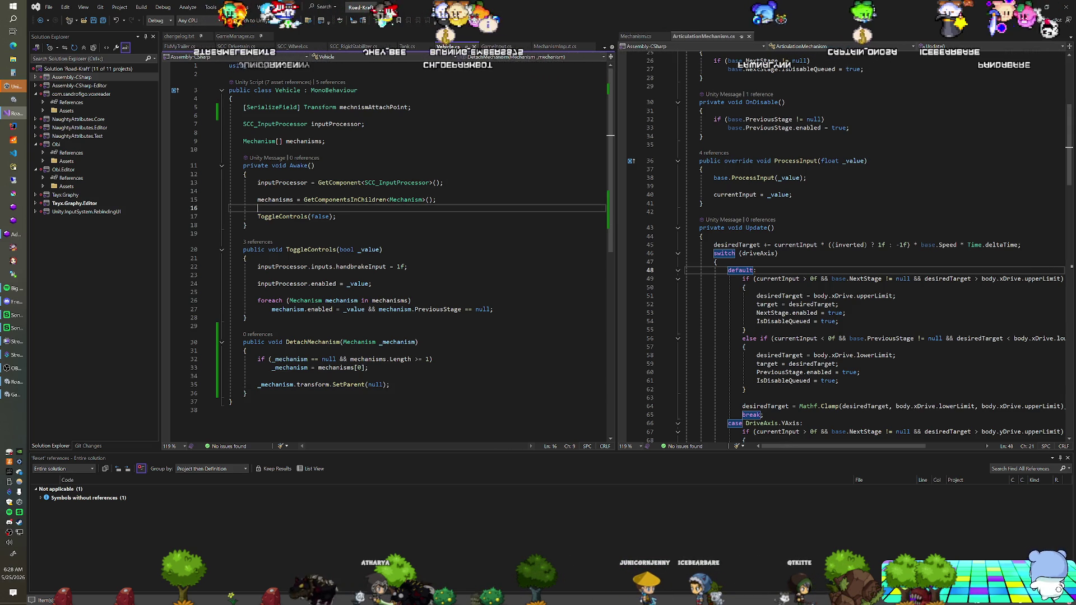
pyautogui.hotkey('alt', 'Tab')
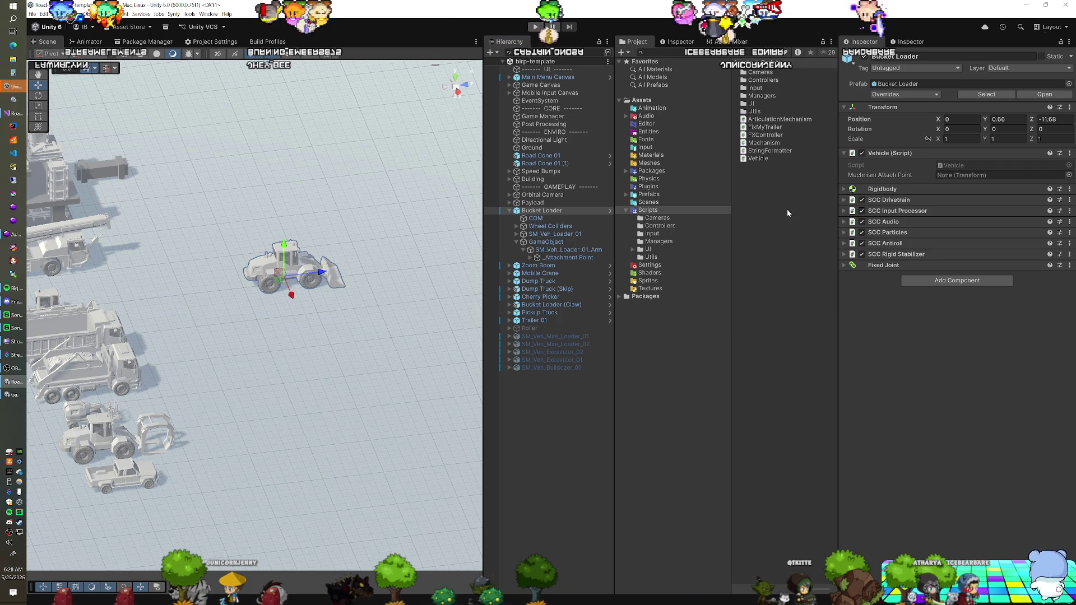
# Step: Assign _Attachment Point to the Vehicle's Mechanism Attach Point, save, and check the bucket's Articulation Body
pyautogui.moveTo(568, 257); pyautogui.dragTo(992, 175)
pyautogui.hotkey('ctrl', 's')
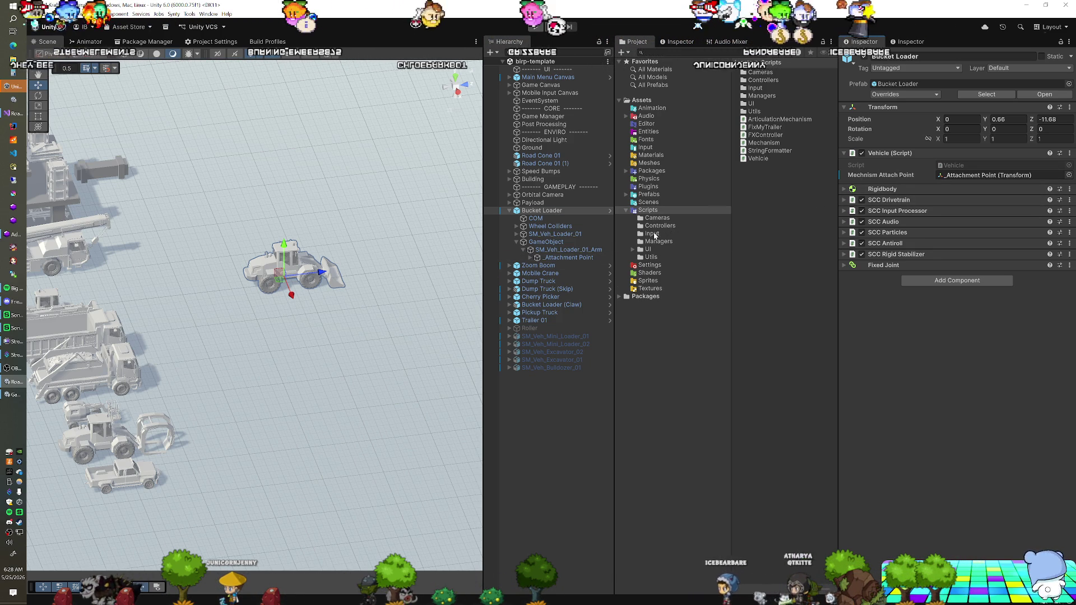
pyautogui.click(530, 257)
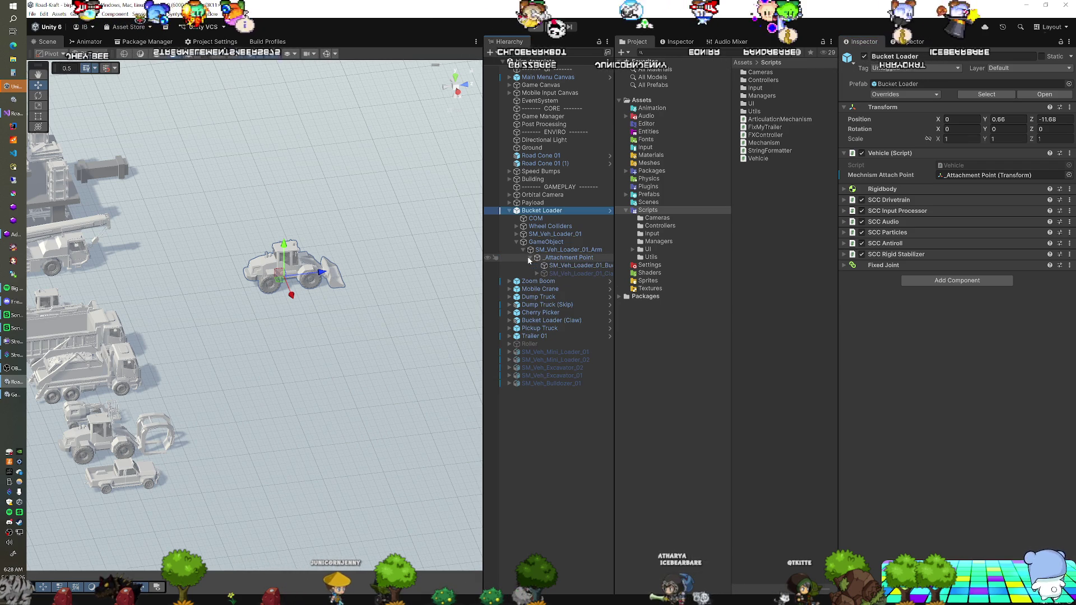
pyautogui.click(558, 266)
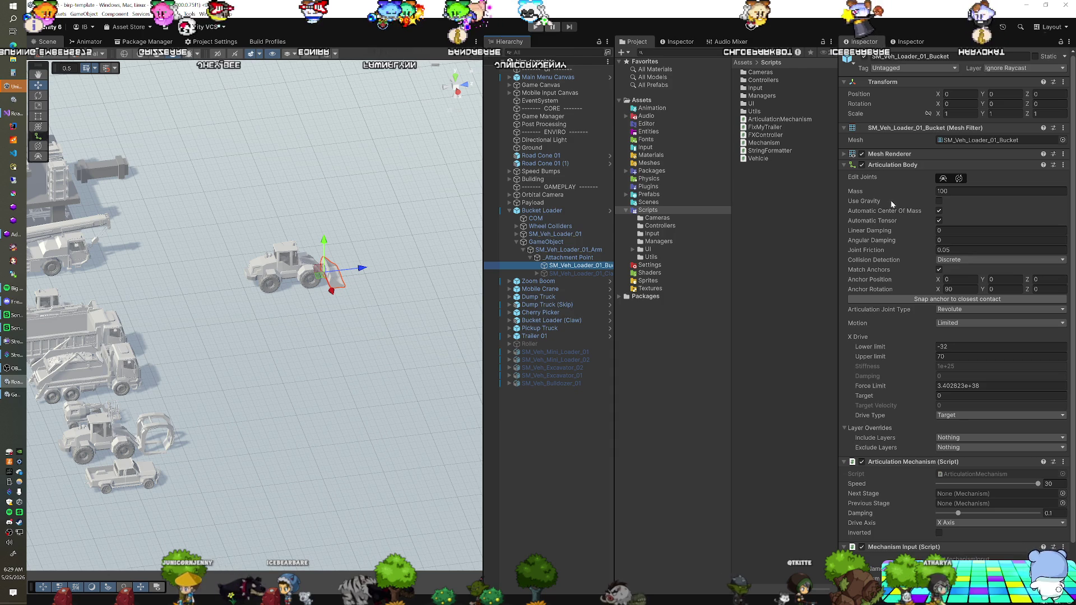
pyautogui.click(4, 113)
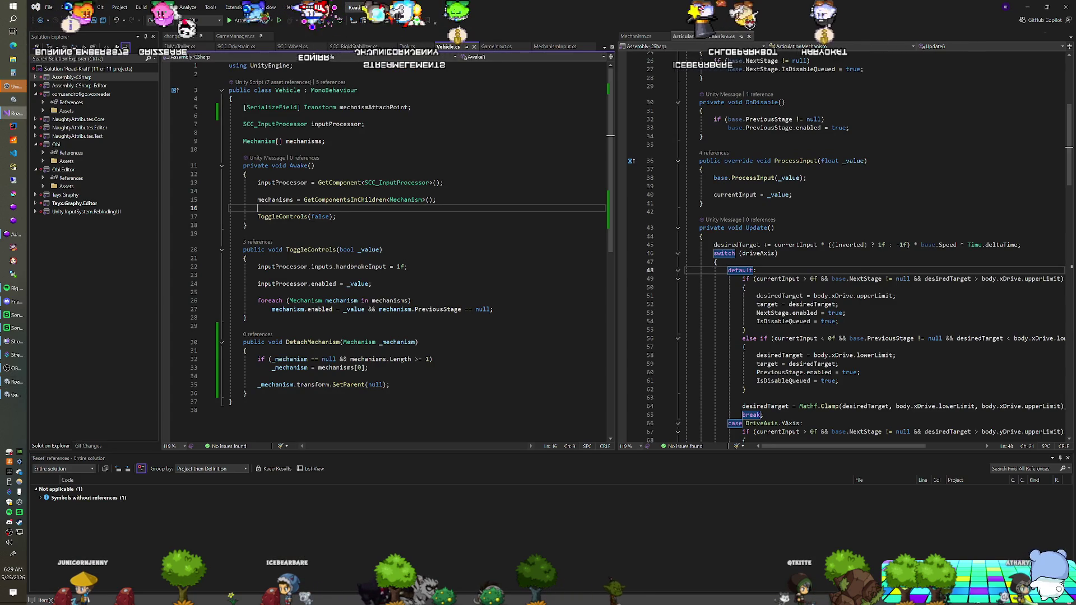
# Step: After SetParent(null) in DetachMechanism, add a line enabling useGravity on the mechanism's ArticulationBody
pyautogui.press('Return')
pyautogui.write('_')
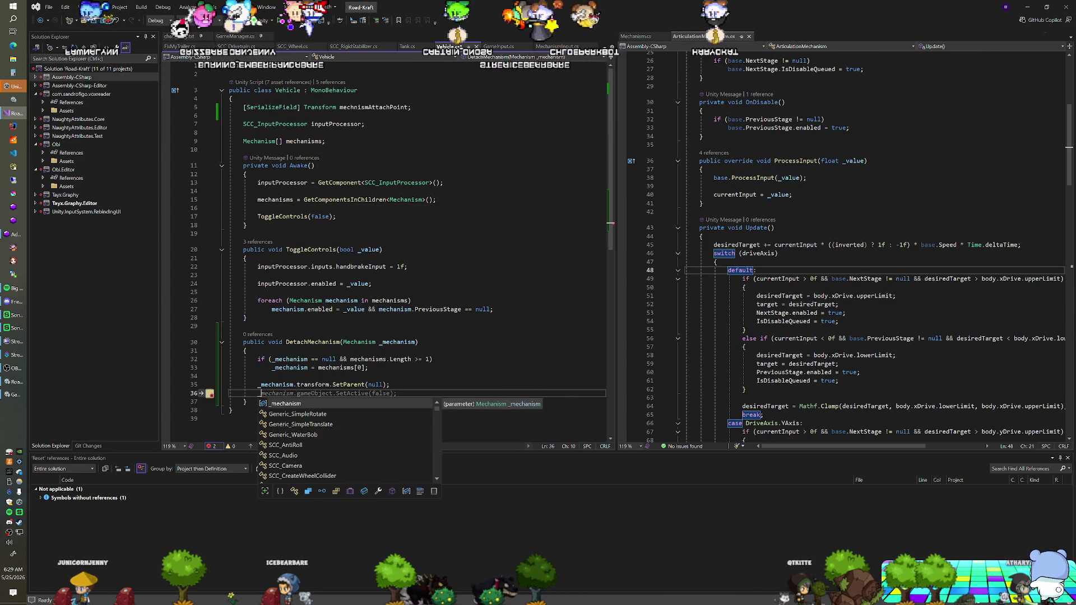
pyautogui.write('mechanism.GetComponent')
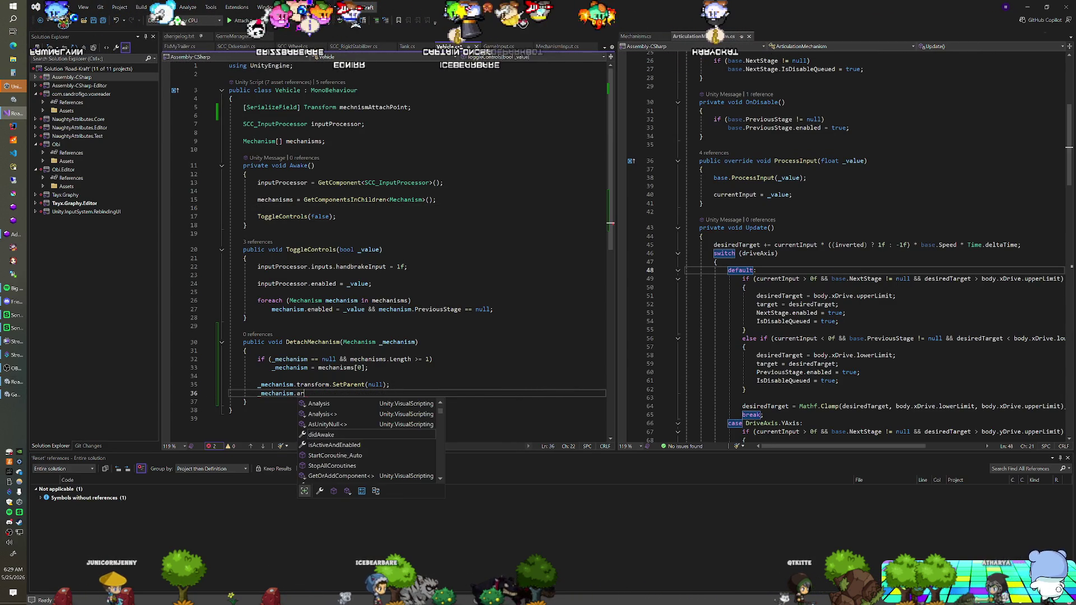
pyautogui.write('<Arti>')
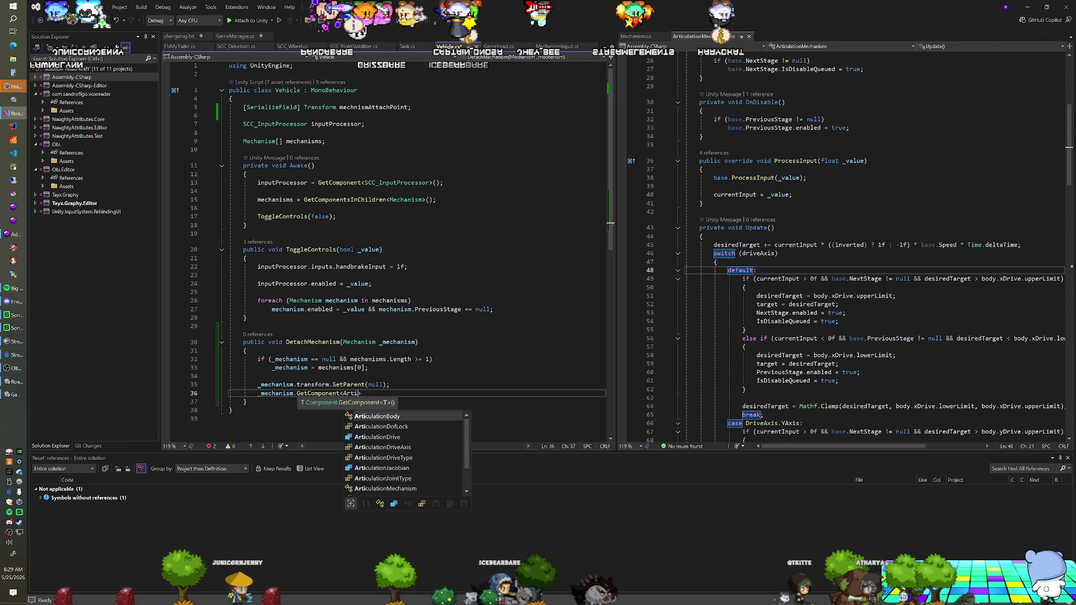
pyautogui.press('Tab')
pyautogui.write('>().useGravity')
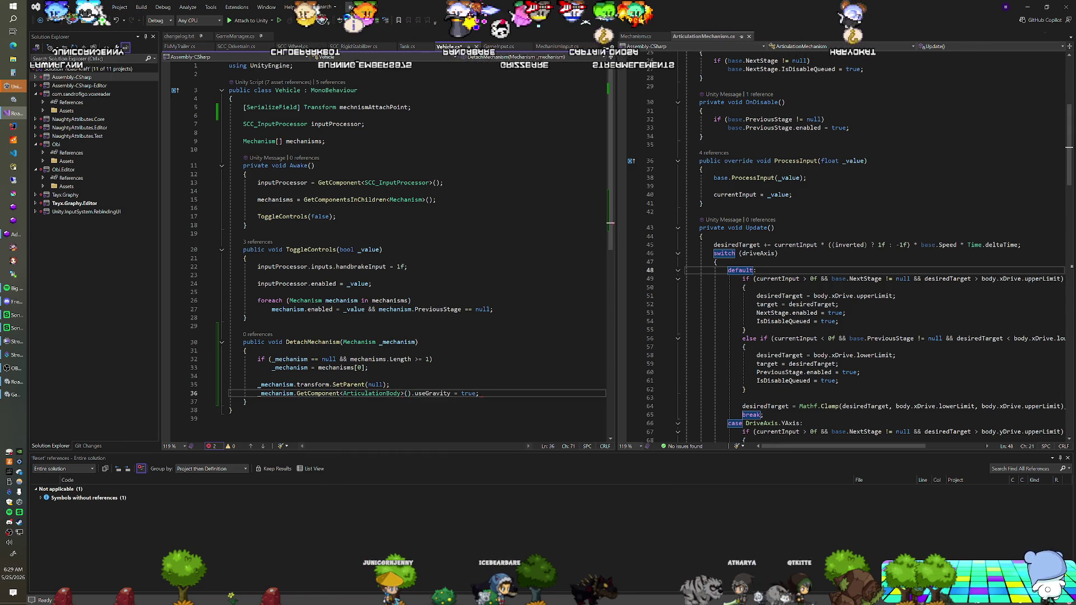
pyautogui.hotkey('alt', 'Tab')
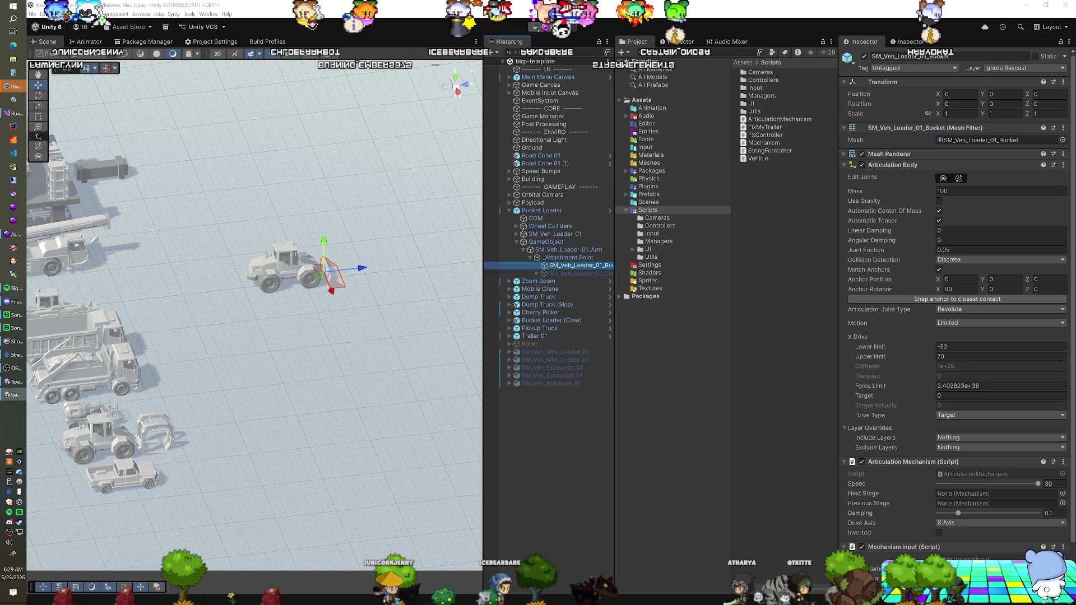